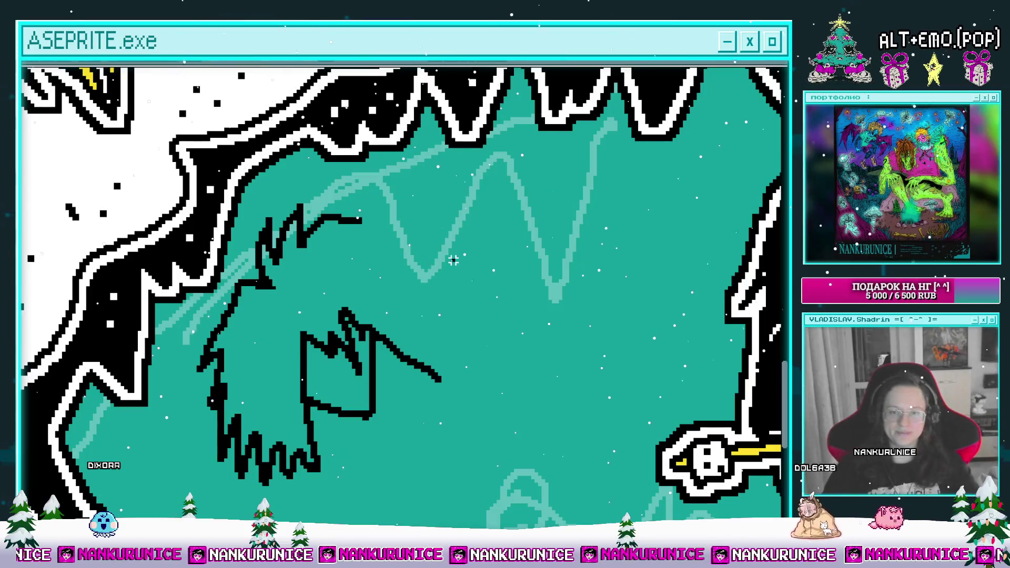
Pencil jagged hair strokes and a mouth outline on the creature's head, undoing a stray eye
mouse_move(360, 200)
left_mouse_down()
mouse_move(401, 199)
mouse_move(435, 241)
mouse_move(475, 358)
left_mouse_up()
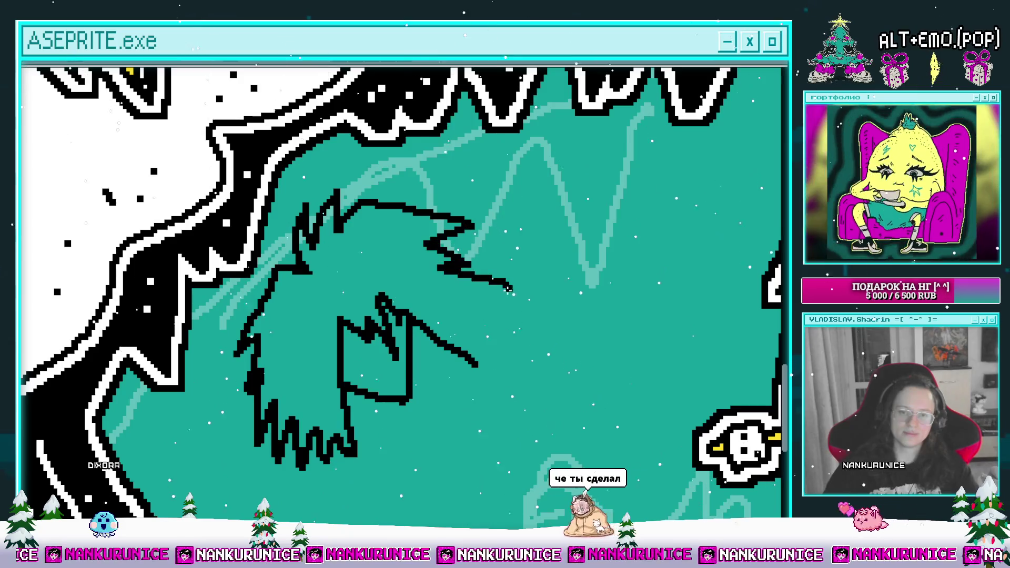
left_click_drag(285, 312, 300, 312)
mouse_move(336, 363)
left_mouse_down()
mouse_move(332, 318)
mouse_move(299, 366)
left_mouse_up()
left_click_drag(443, 277, 398, 279)
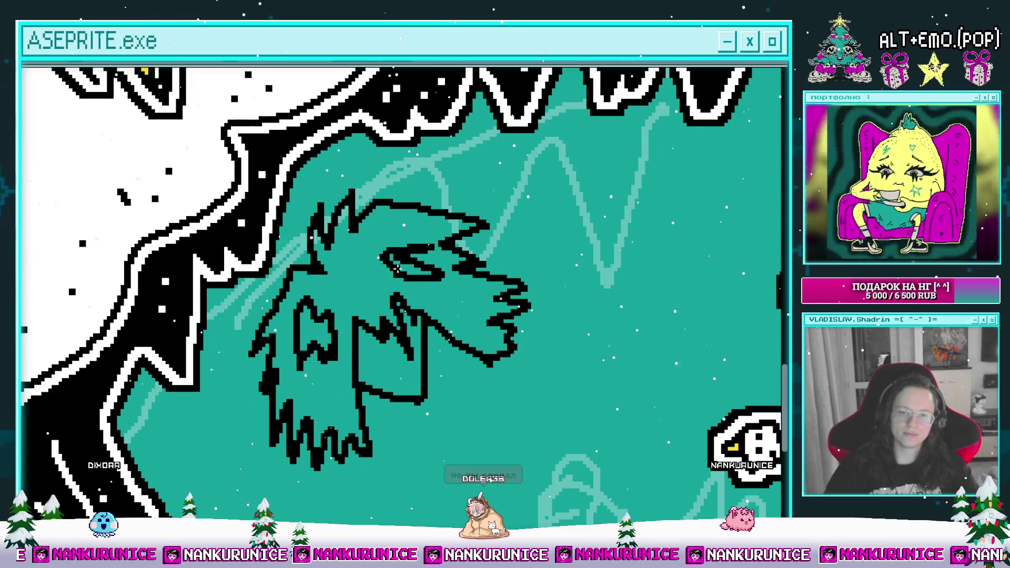
key("ctrl+z")
Fill the creature's ear and mouth white with the Paint Bucket
left_click_drag(412, 265, 393, 242)
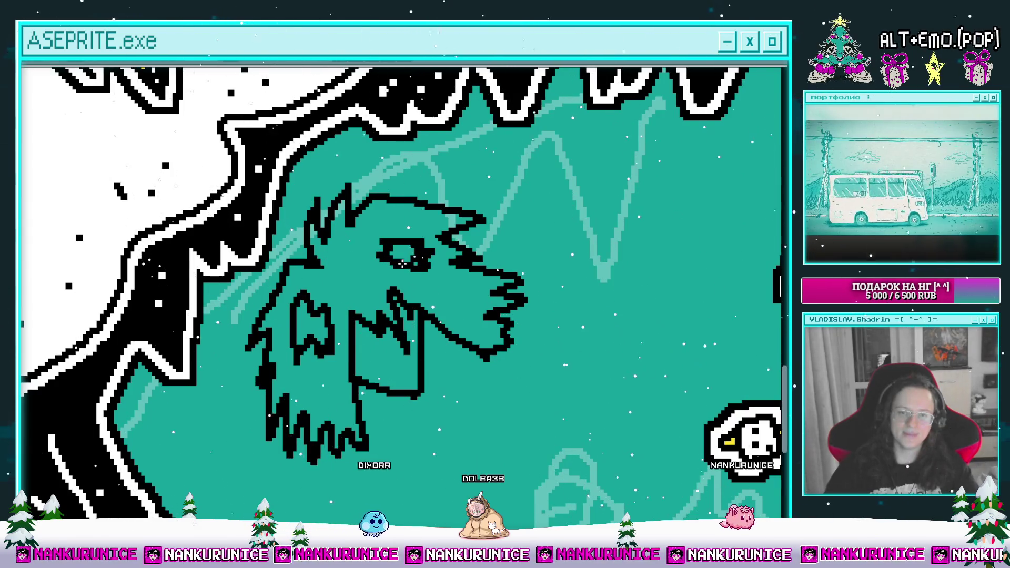
left_click(312, 323)
left_click(378, 342)
scroll(381, 283, "down", 3)
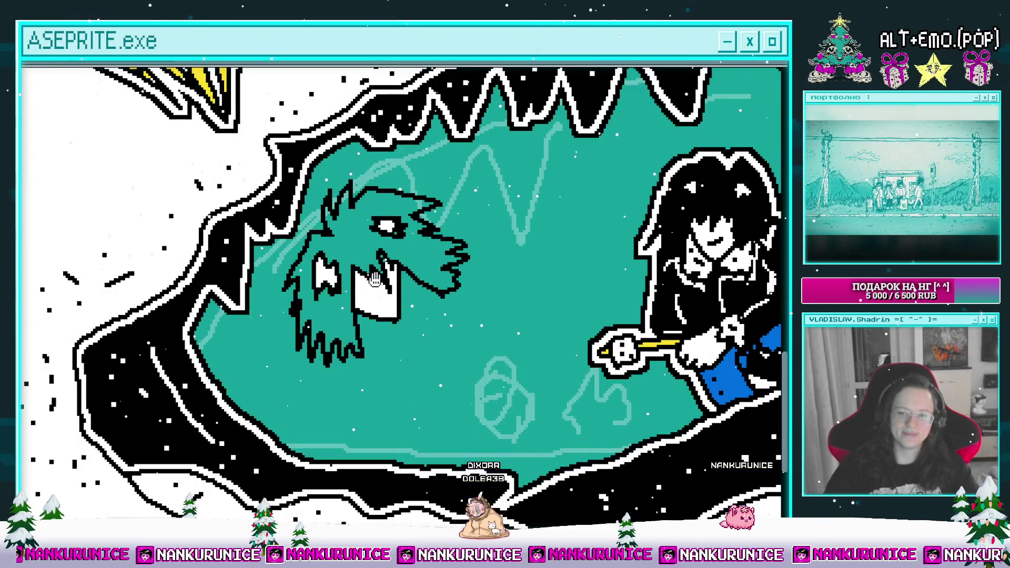
left_click_drag(374, 279, 358, 311)
left_click_drag(351, 271, 369, 261)
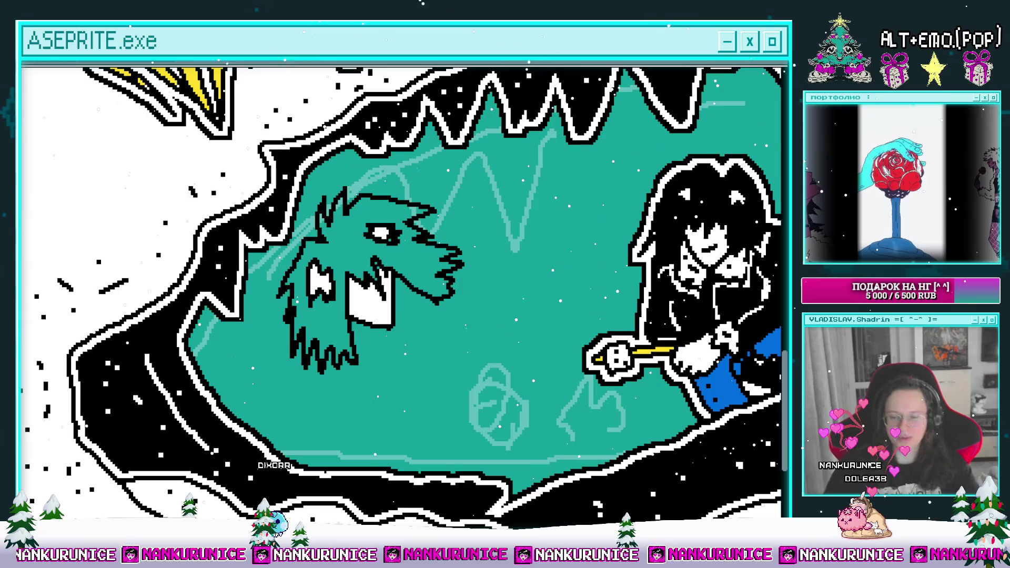
left_click_drag(537, 325, 525, 343)
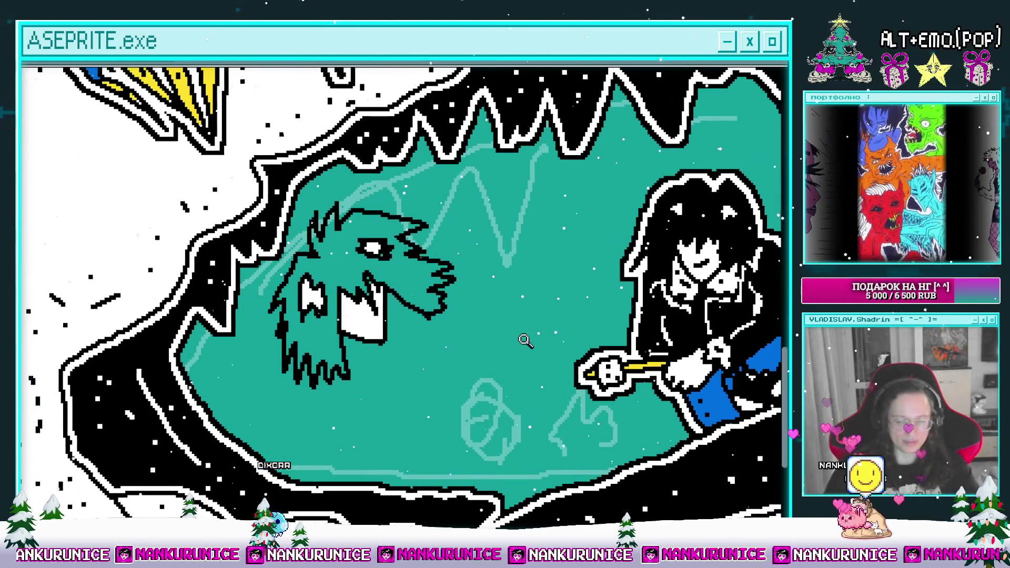
Fill the creature's head magenta with the Paint Bucket
left_click_drag(411, 275, 458, 292)
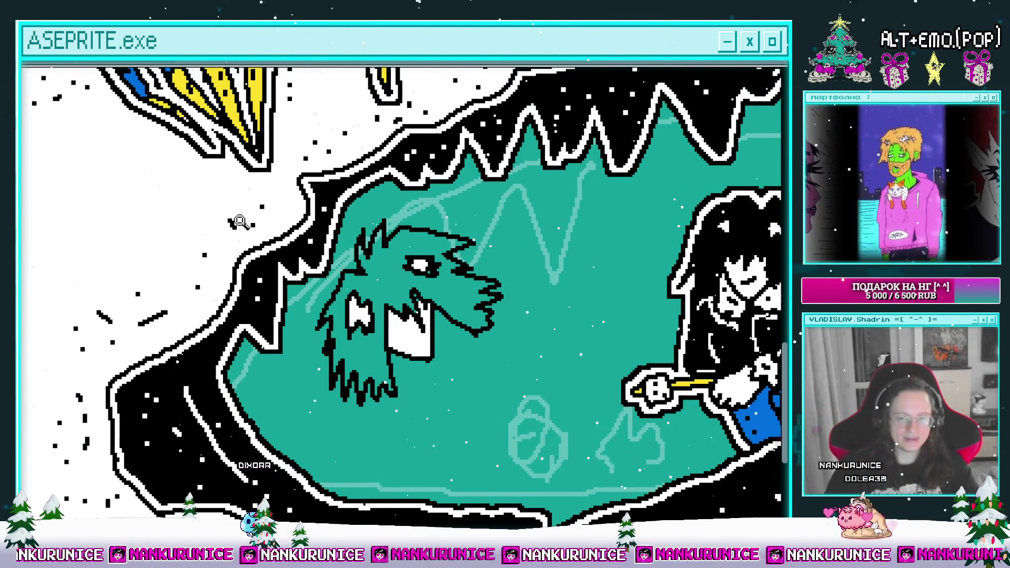
left_click(394, 290)
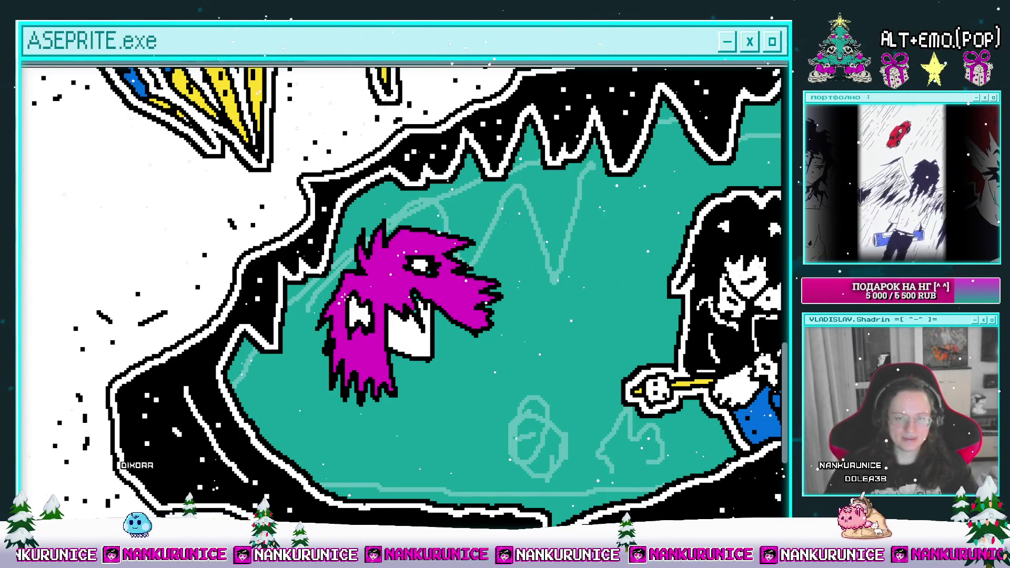
scroll(382, 366, "up", 1)
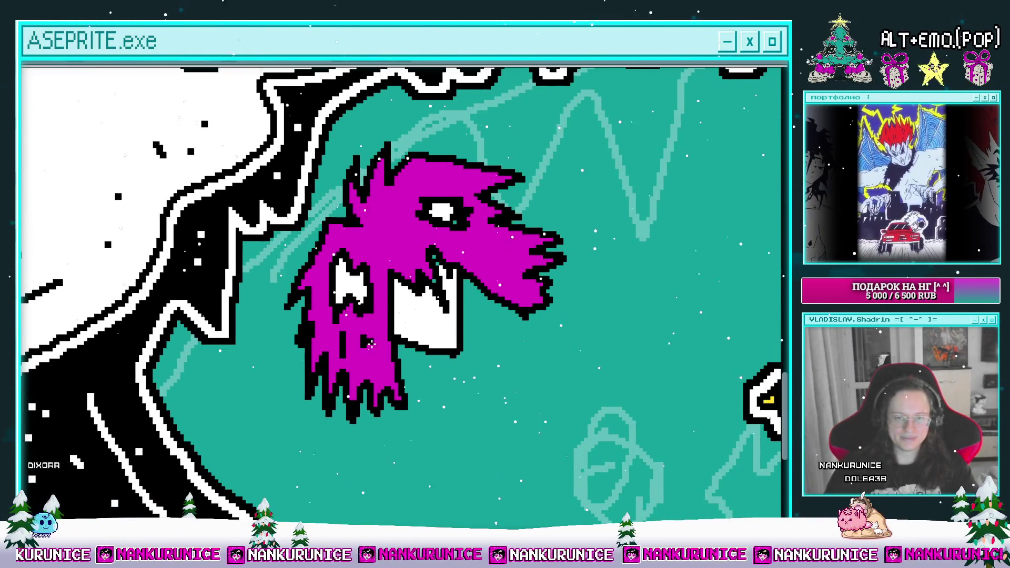
scroll(367, 347, "up", 2)
scroll(372, 302, "right", 2)
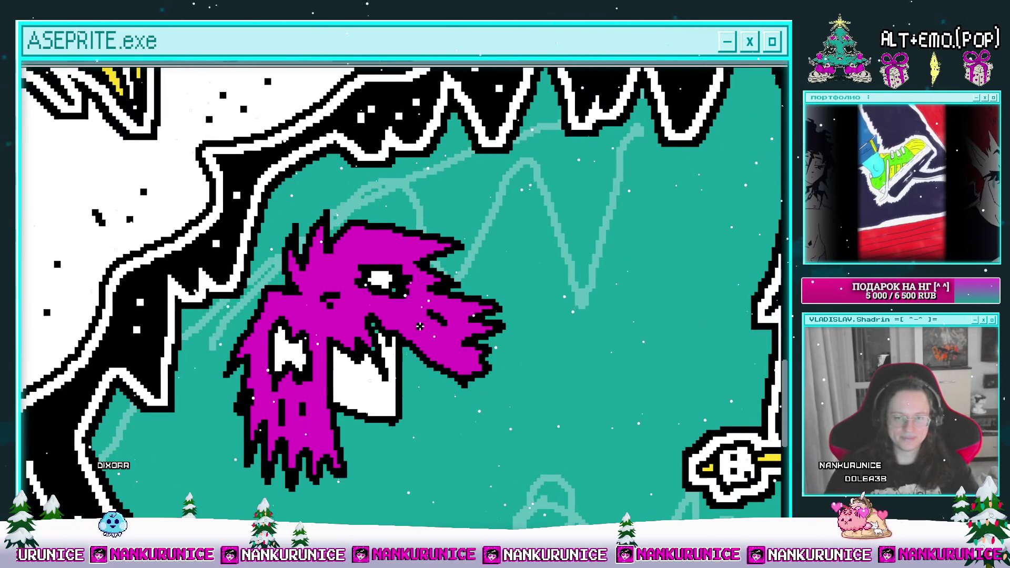
scroll(428, 304, "up", 1)
Zoom in and pencil a black line inside the white mouth
scroll(377, 253, "down", 3)
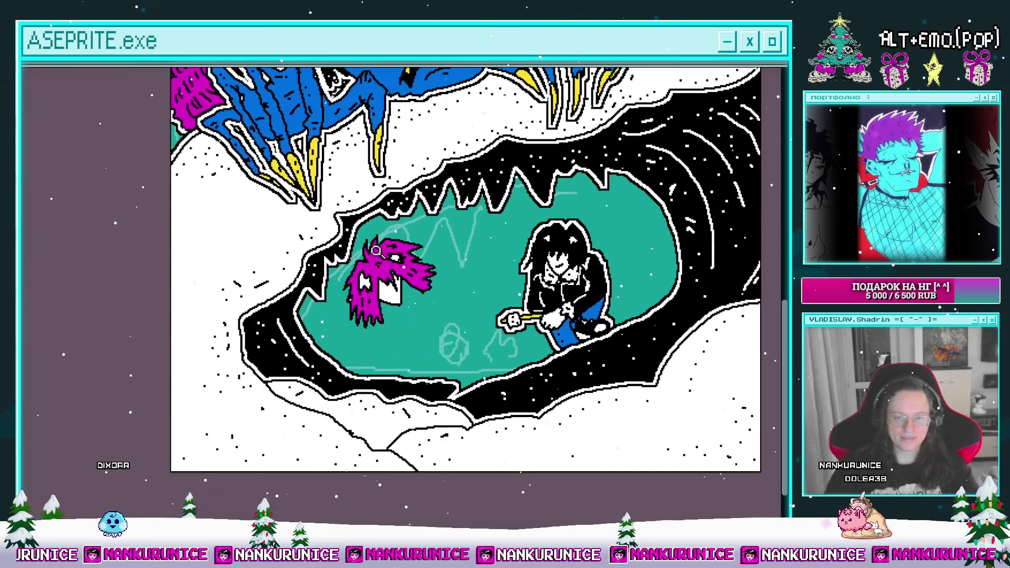
scroll(371, 281, "up", 1)
scroll(384, 313, "up", 2)
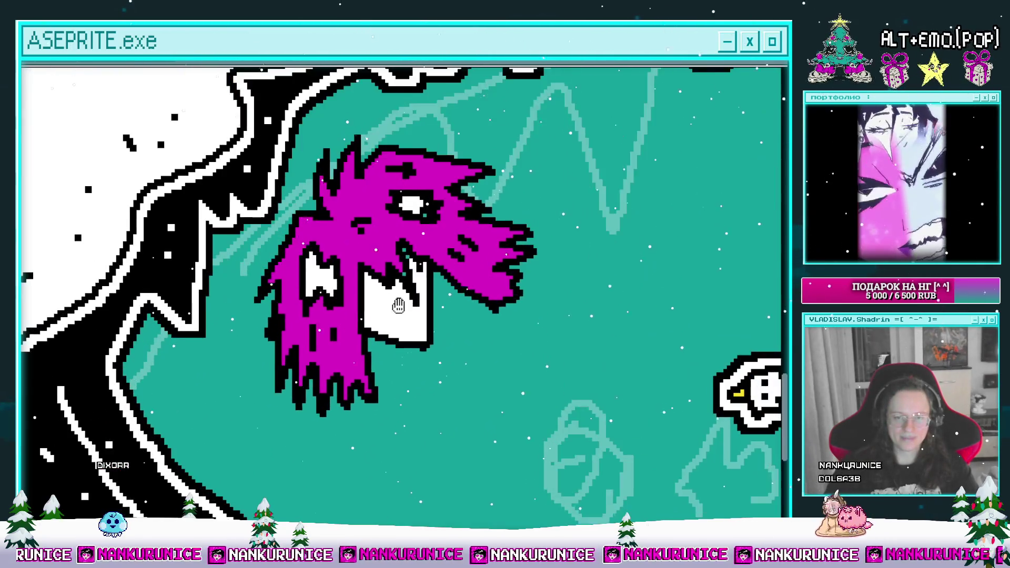
scroll(386, 315, "up", 1)
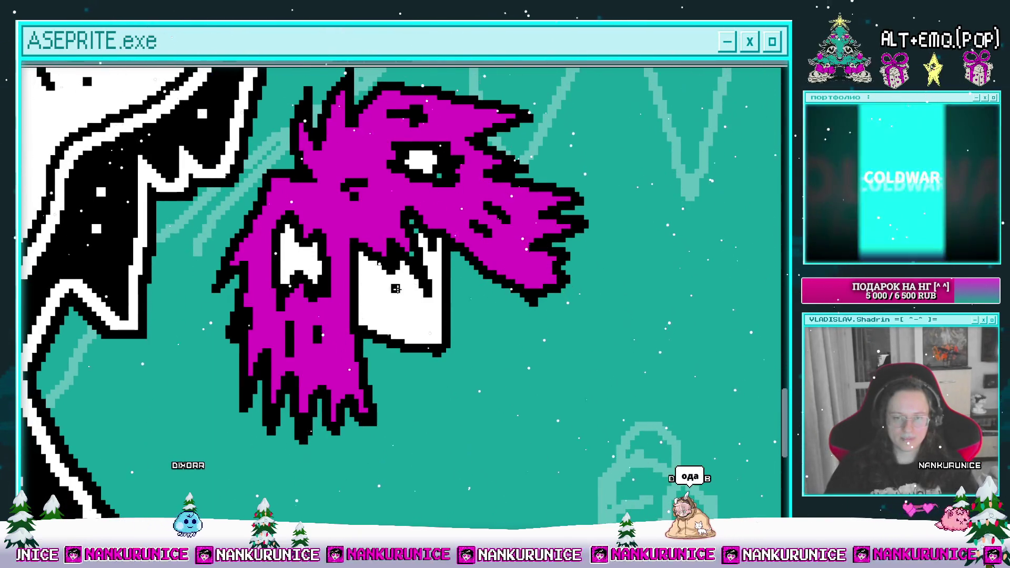
scroll(398, 297, "up", 1)
scroll(392, 279, "up", 1)
left_click_drag(364, 334, 410, 305)
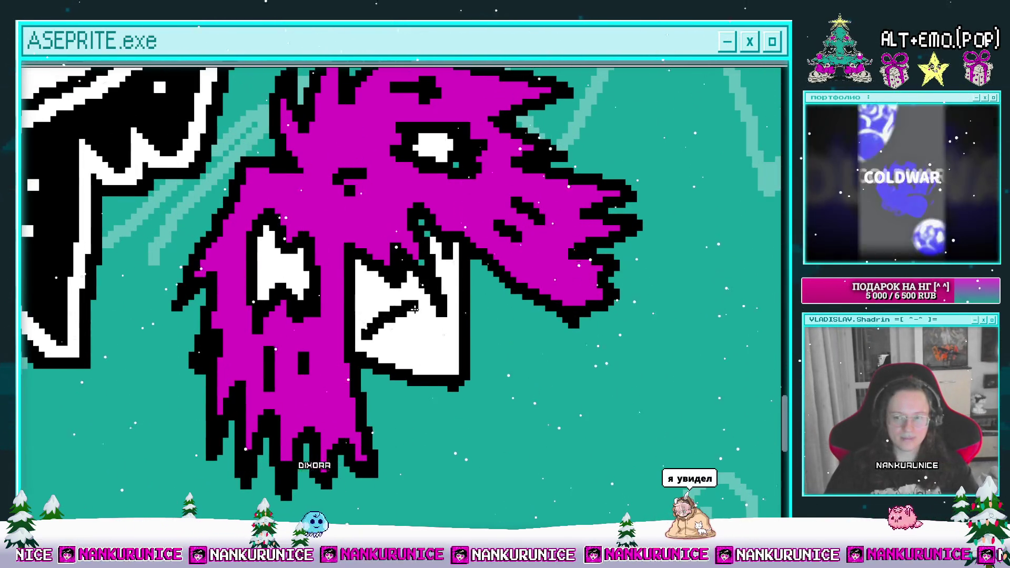
Zoom in on the mouth, then pencil a caret-shaped arm stroke down below the magenta head
scroll(370, 320, "up", 1)
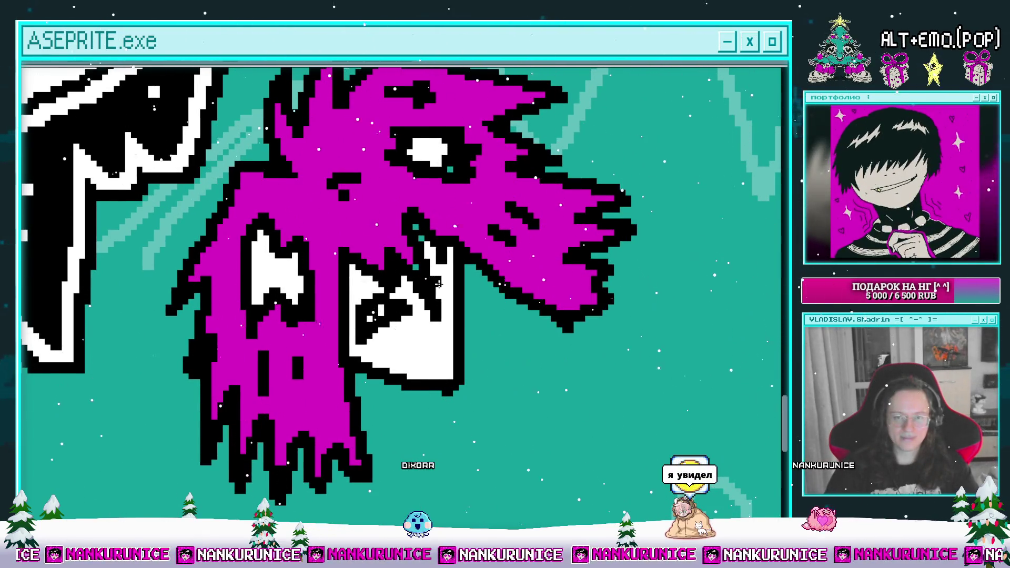
left_click_drag(432, 286, 425, 304)
scroll(425, 304, "up", 1)
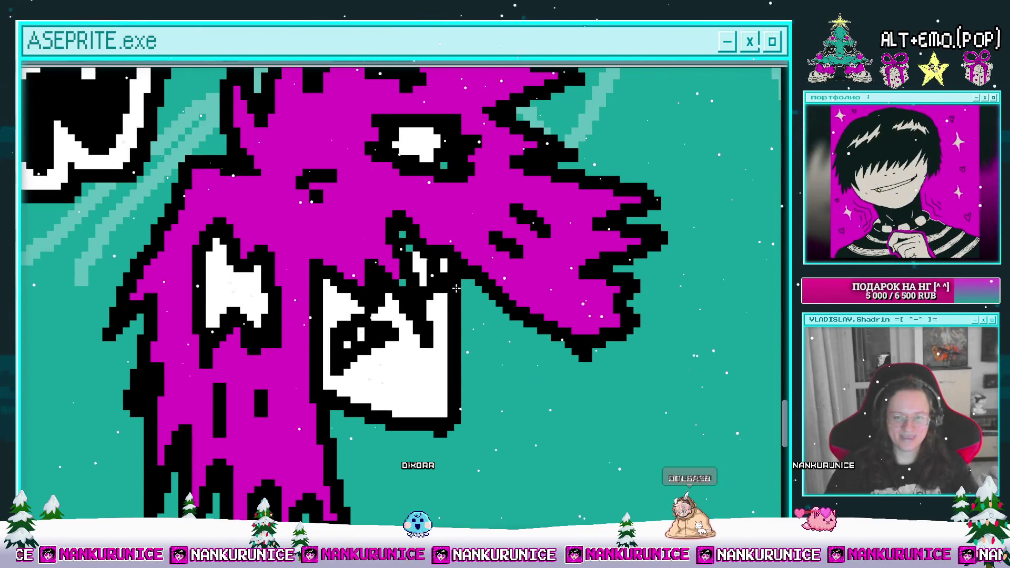
scroll(474, 282, "down", 2)
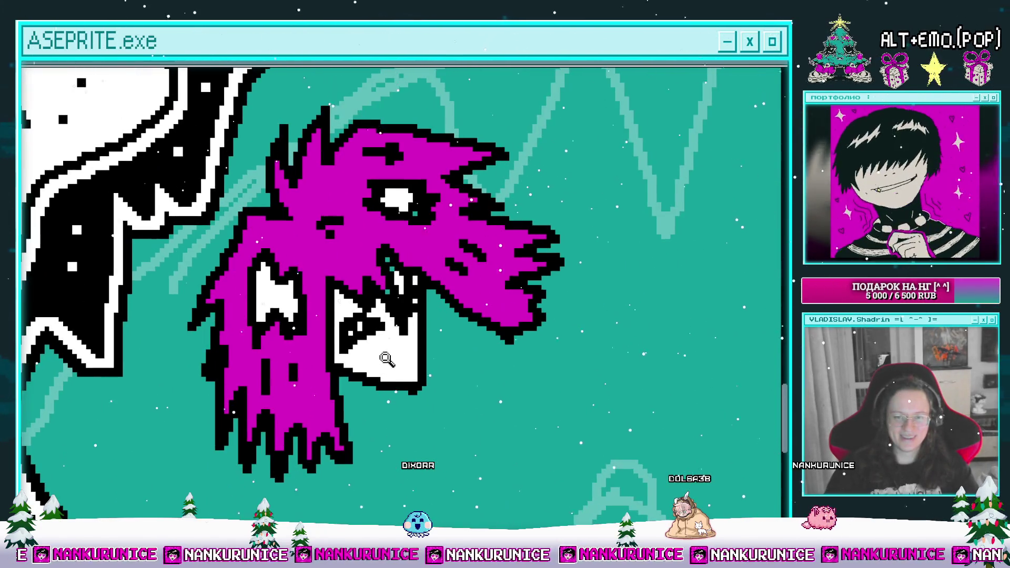
scroll(390, 354, "up", 2)
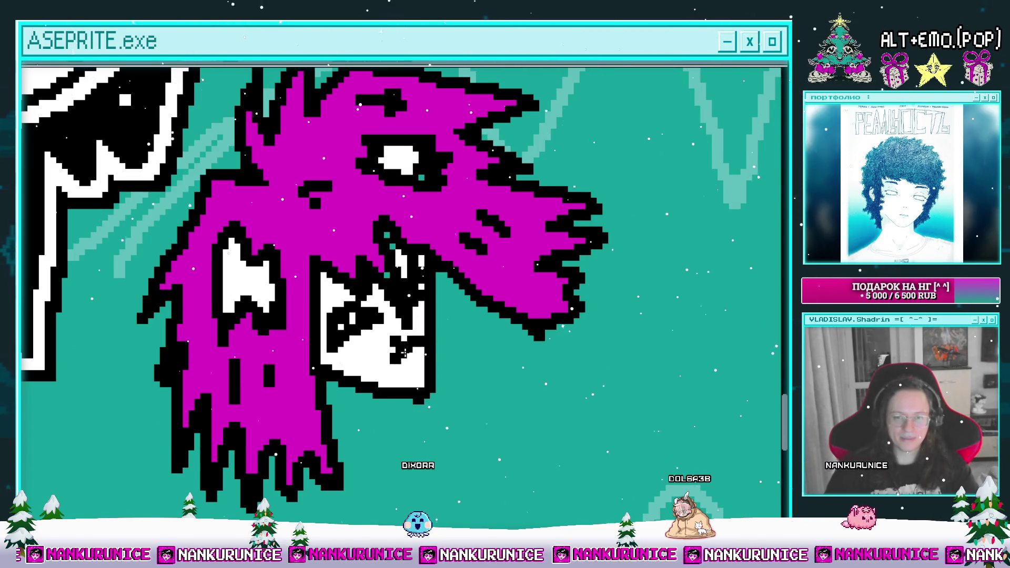
scroll(421, 360, "down", 4)
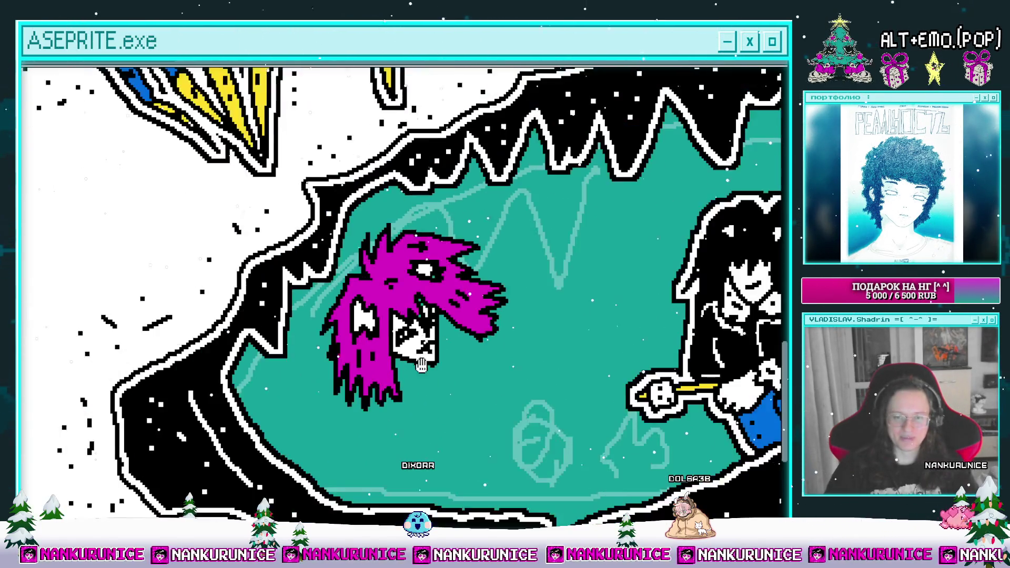
scroll(389, 310, "up", 1)
scroll(388, 308, "up", 1)
scroll(387, 306, "up", 1)
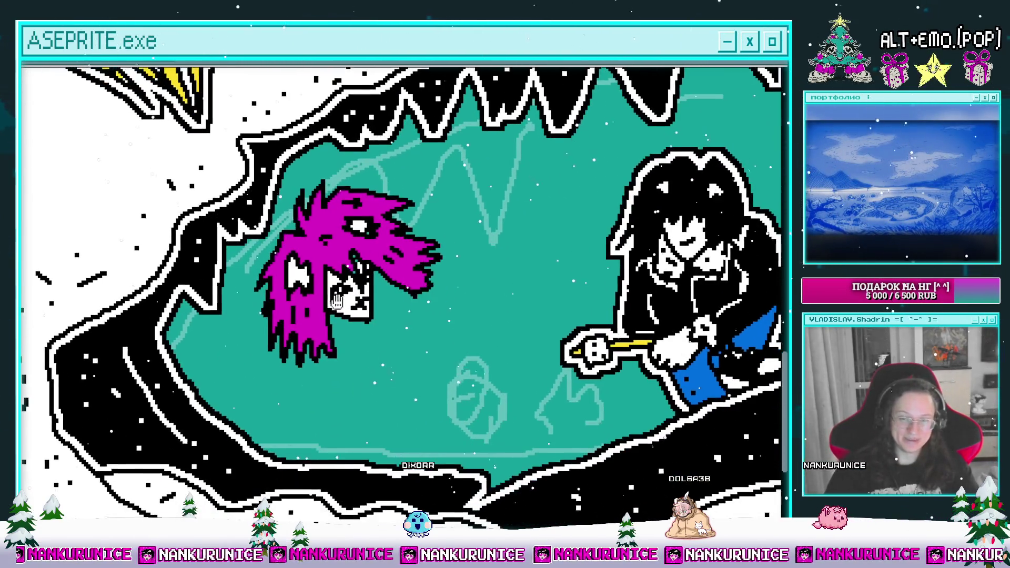
scroll(284, 274, "up", 1)
scroll(321, 288, "up", 1)
mouse_move(321, 288)
left_mouse_down()
mouse_move(375, 285)
mouse_move(397, 322)
mouse_move(388, 356)
mouse_move(346, 344)
mouse_move(321, 358)
left_mouse_up()
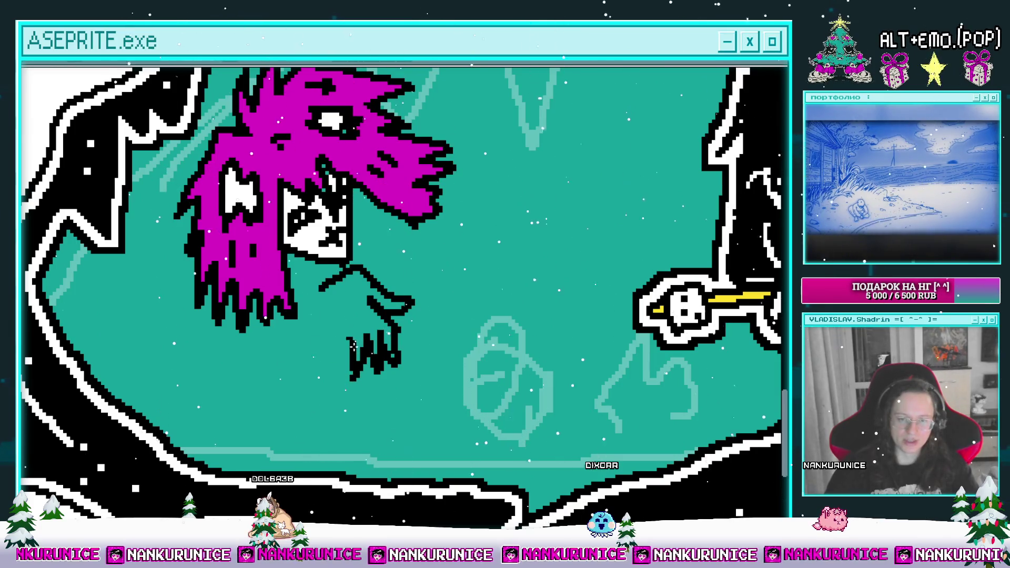
Close the left outline of the clawed hand below the head
left_click_drag(323, 289, 333, 347)
left_click_drag(110, 180, 91, 206)
left_click_drag(329, 339, 322, 335)
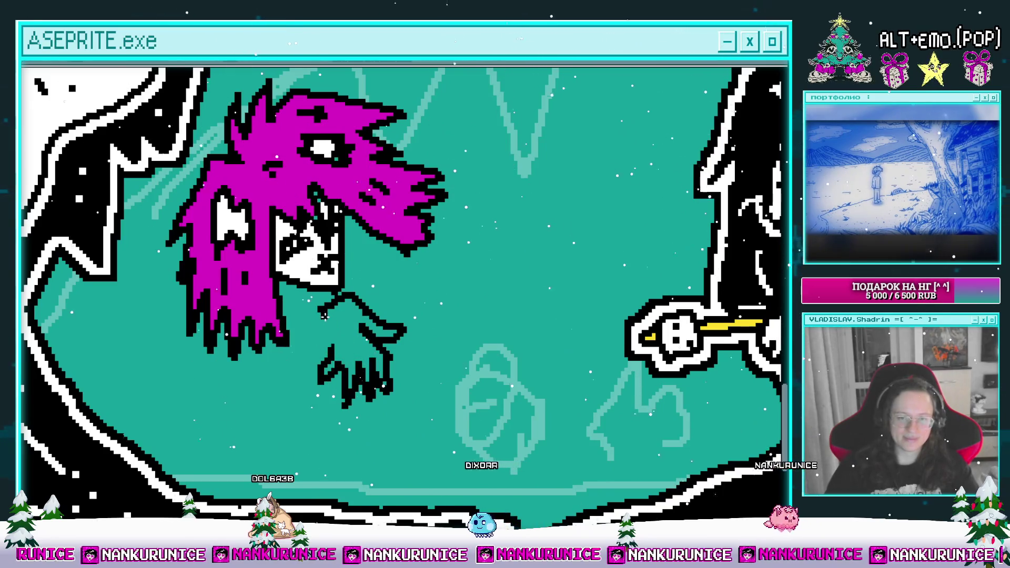
left_click_drag(344, 342, 317, 356)
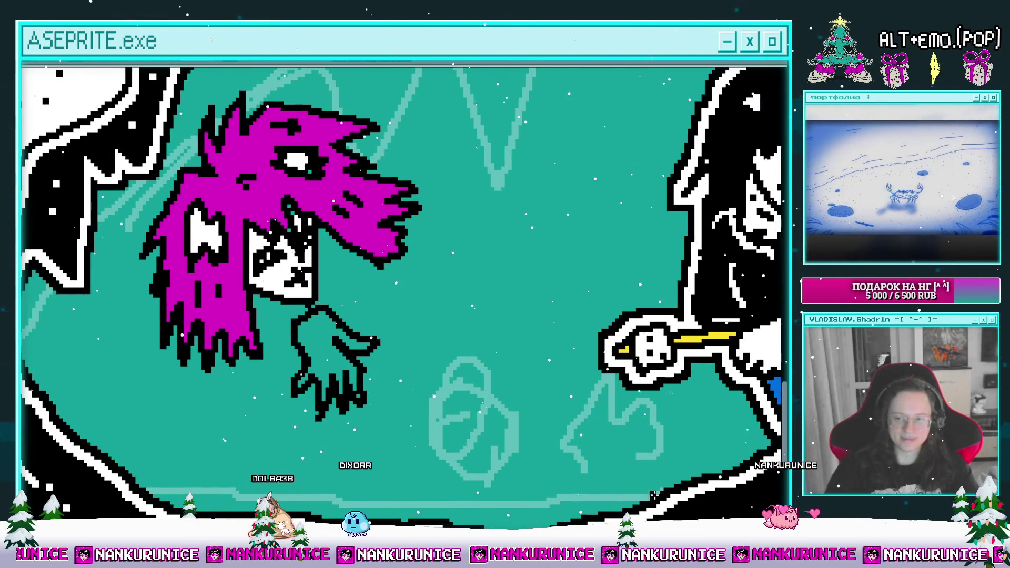
left_click_drag(439, 408, 476, 432)
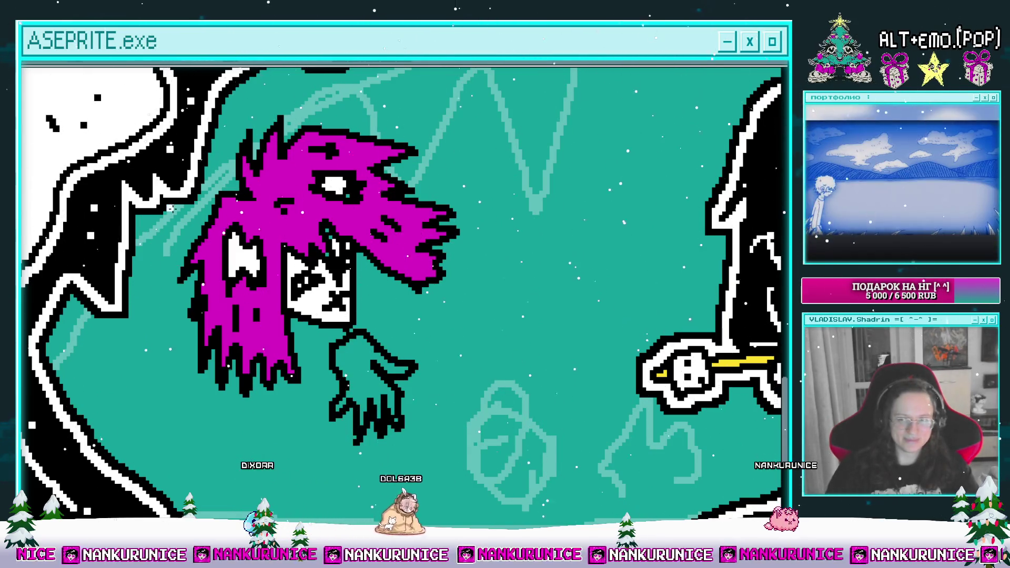
Fill the outlined hand white with the Paint Bucket
left_click(340, 355)
scroll(348, 363, "up", 1)
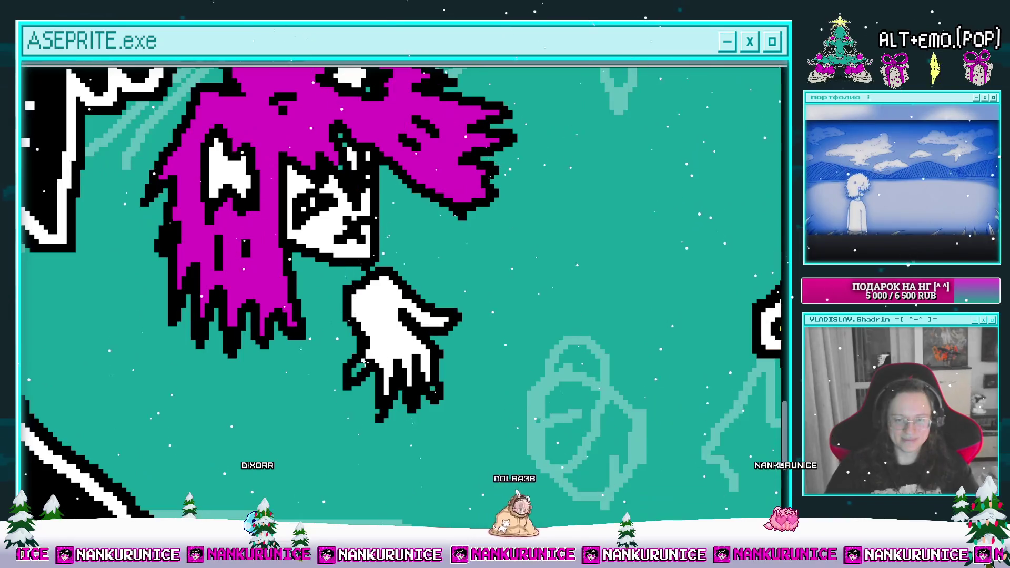
scroll(383, 357, "down", 1)
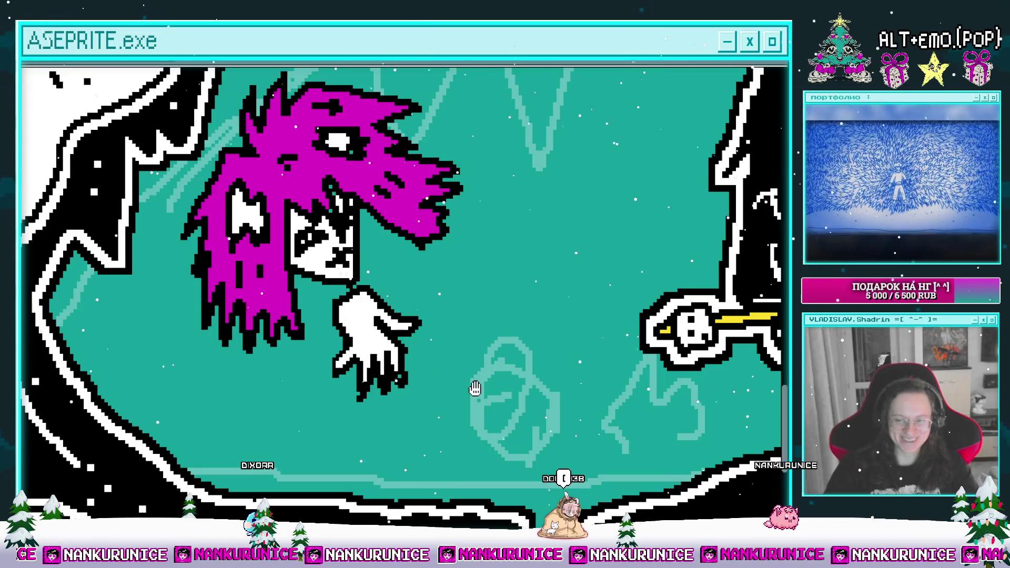
left_click_drag(429, 382, 452, 393)
scroll(398, 368, "up", 1)
Pencil a second clawed hand extending from the curl, undoing two stray strokes beside it
left_click_drag(398, 368, 401, 335)
mouse_move(409, 289)
left_mouse_down()
mouse_move(372, 315)
mouse_move(413, 317)
mouse_move(432, 299)
mouse_move(406, 298)
mouse_move(424, 285)
mouse_move(411, 312)
mouse_move(434, 340)
left_mouse_up()
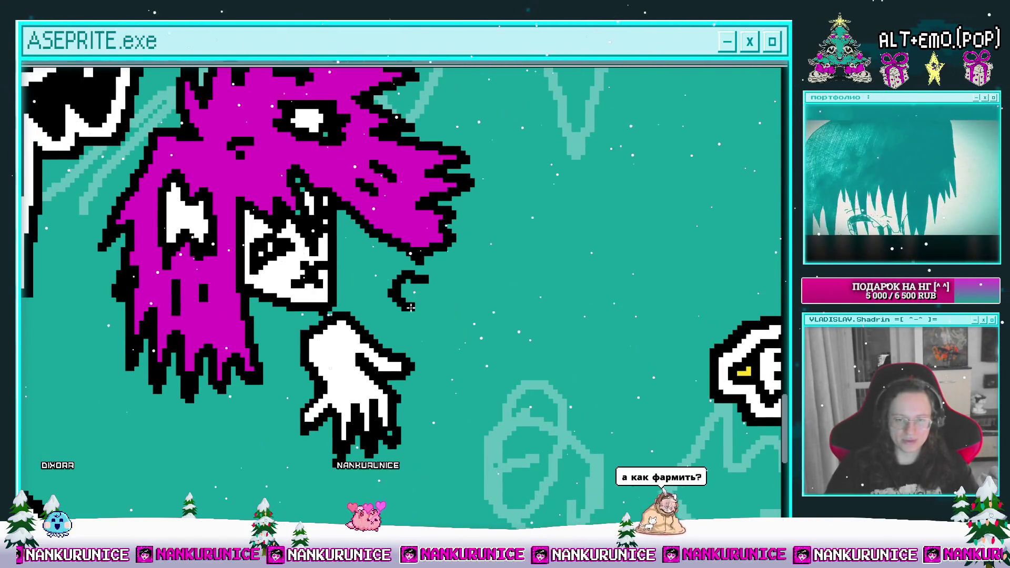
mouse_move(452, 307)
left_mouse_down()
mouse_move(428, 319)
mouse_move(444, 295)
mouse_move(401, 318)
mouse_move(433, 296)
left_mouse_up()
key("ctrl+z")
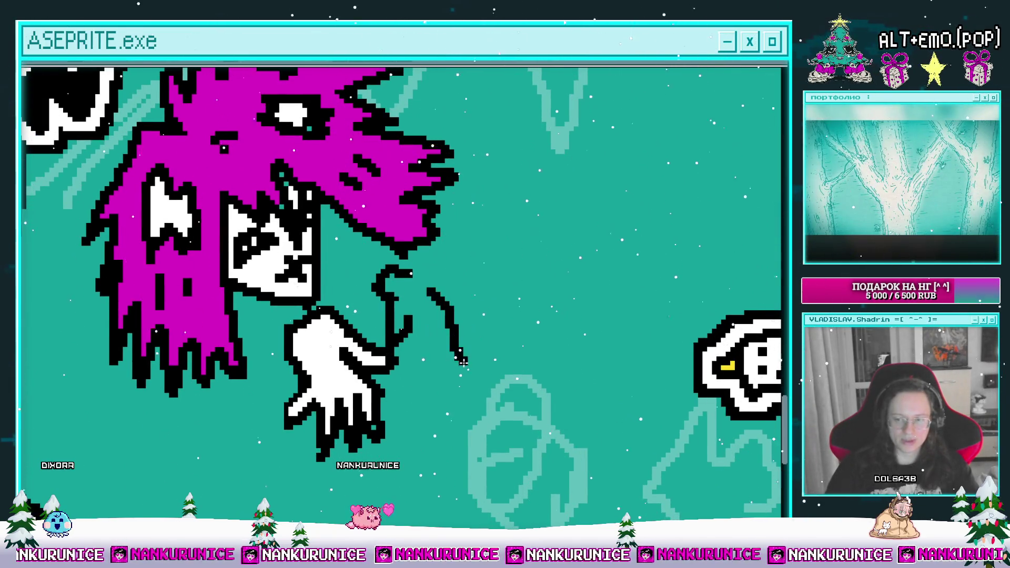
left_click_drag(472, 335, 463, 411)
key("ctrl+z")
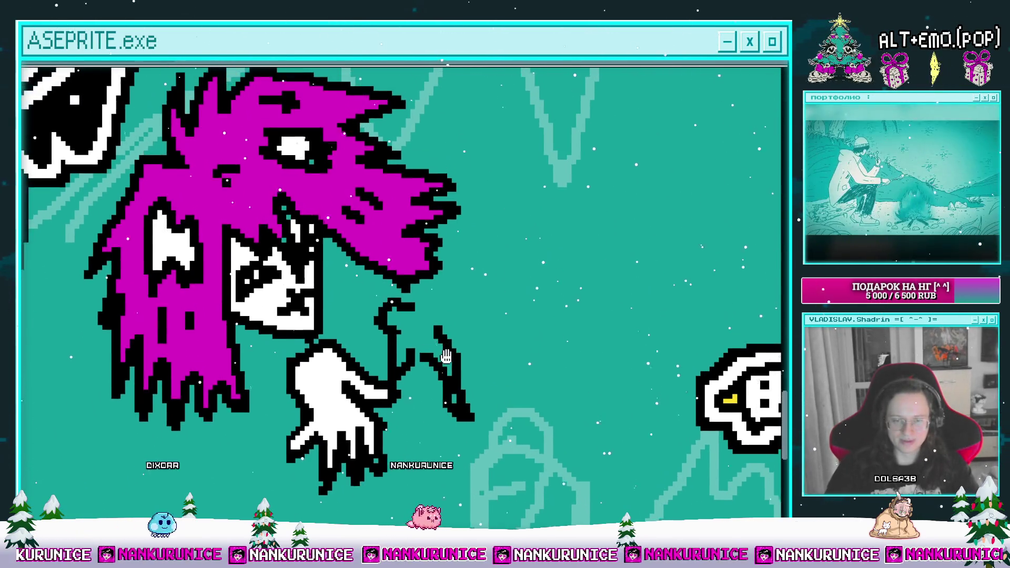
mouse_move(446, 351)
left_mouse_down()
mouse_move(450, 369)
mouse_move(415, 332)
left_mouse_up()
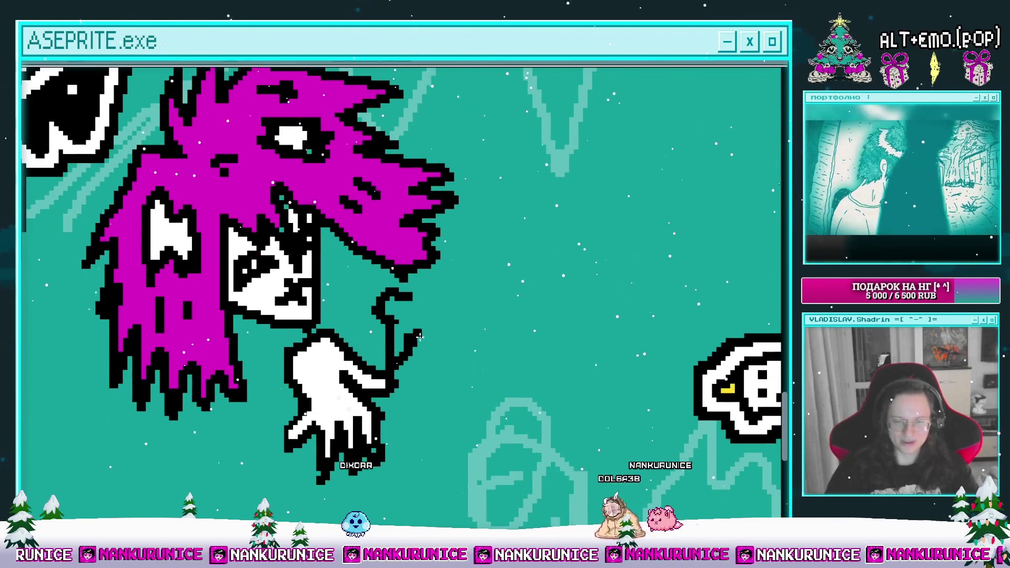
left_click_drag(416, 336, 436, 377)
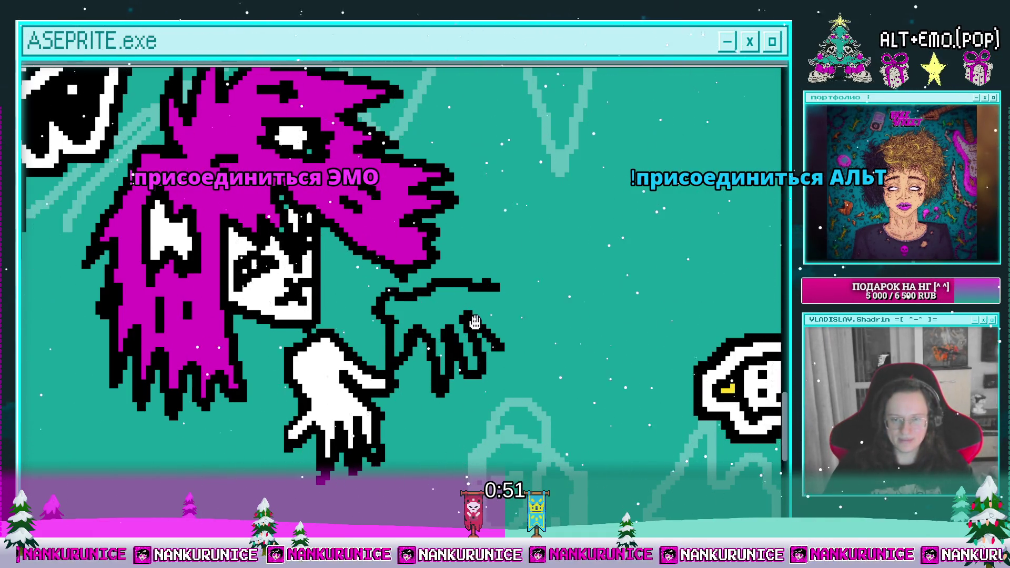
Fill the second clawed hand white with the Paint Bucket
scroll(477, 325, "up", 2)
scroll(514, 316, "down", 1)
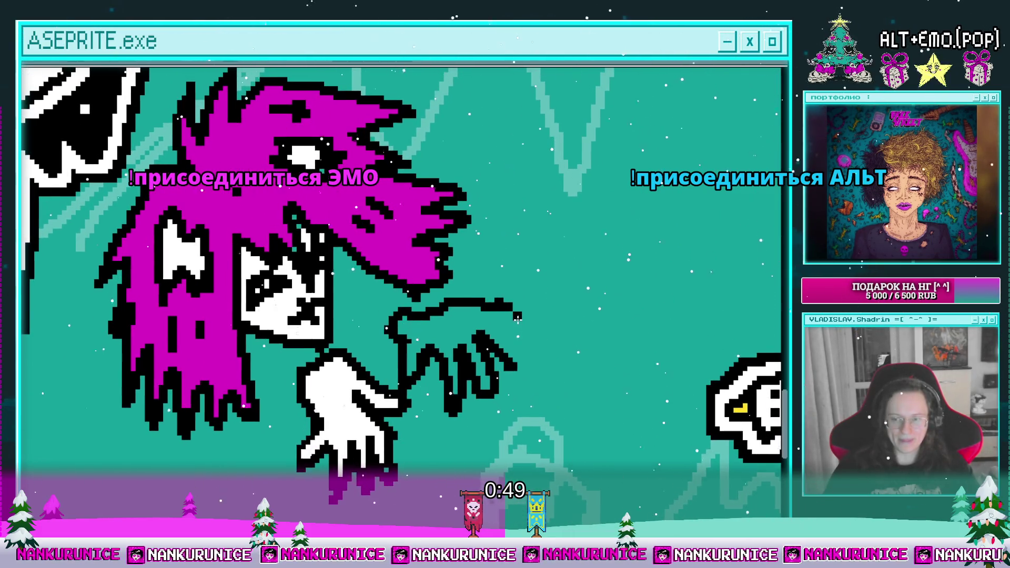
scroll(505, 342, "up", 1)
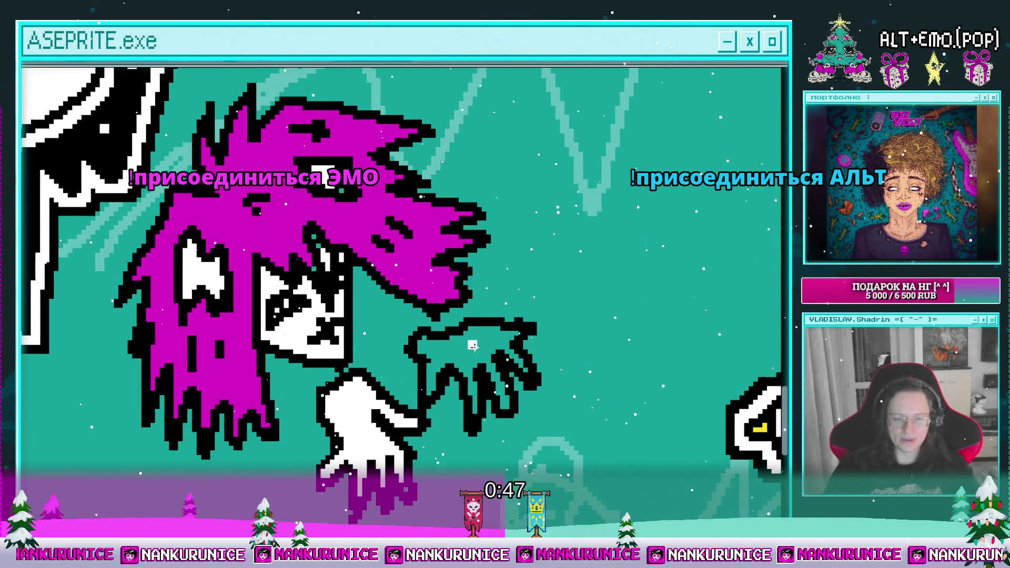
left_click(473, 368)
scroll(458, 358, "up", 1)
scroll(463, 326, "up", 1)
scroll(465, 310, "down", 1)
Pencil black lines extending the hair drips down below both hands
mouse_move(398, 314)
left_mouse_down()
mouse_move(444, 264)
mouse_move(433, 284)
left_mouse_up()
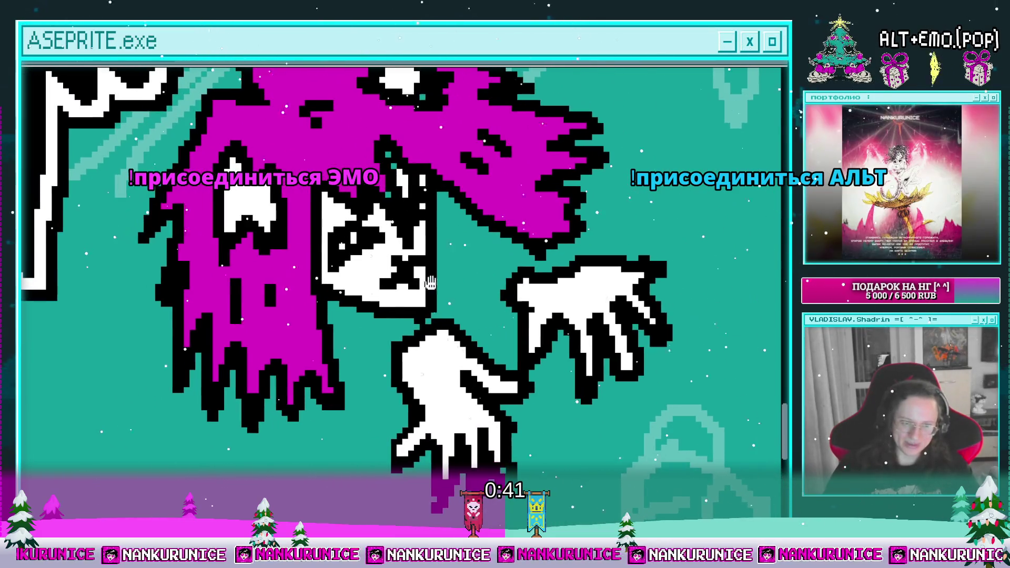
scroll(316, 242, "up", 1)
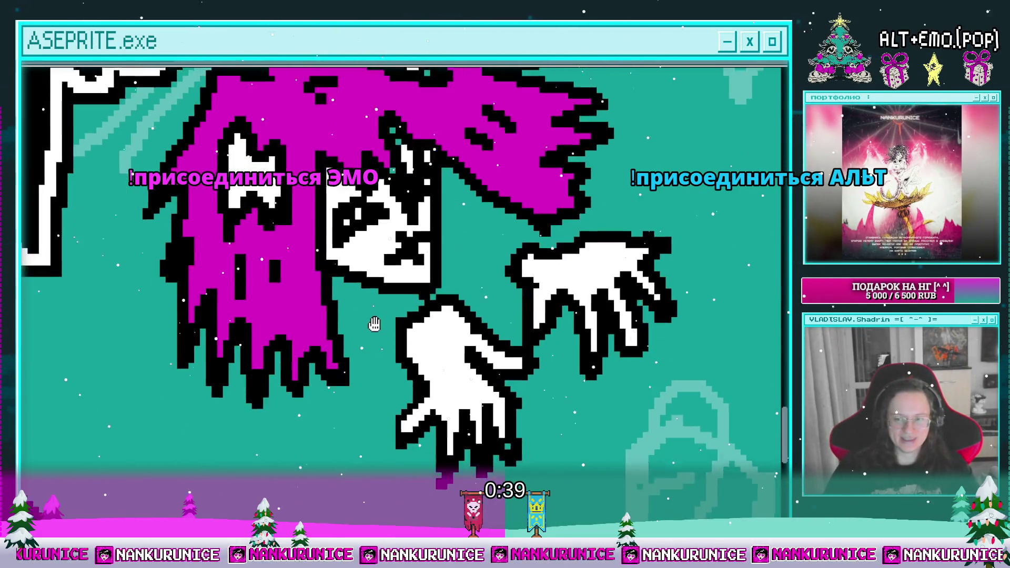
scroll(399, 253, "down", 1)
mouse_move(476, 243)
left_mouse_down()
mouse_move(438, 242)
mouse_move(427, 263)
left_mouse_up()
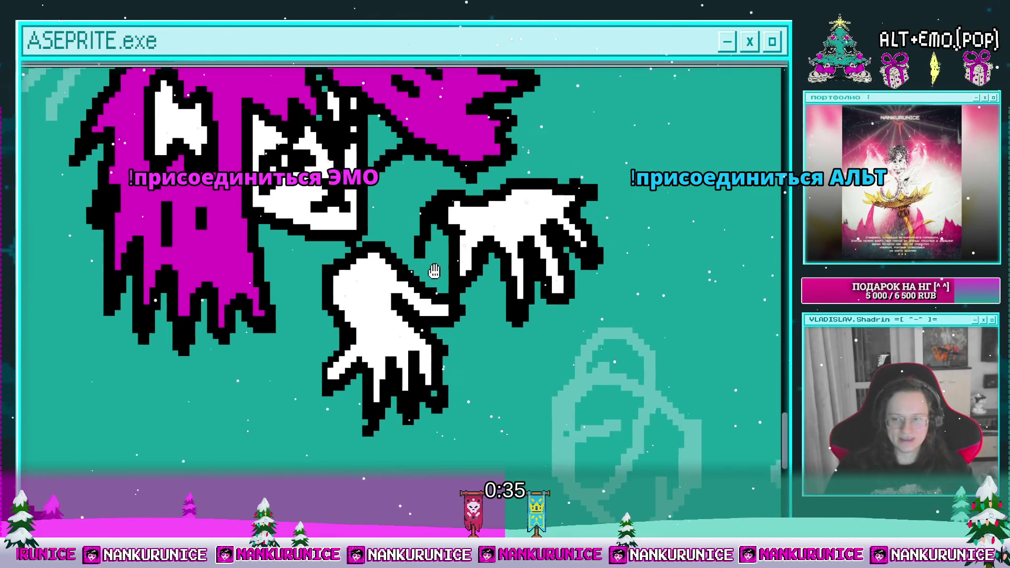
left_click_drag(421, 288, 425, 283)
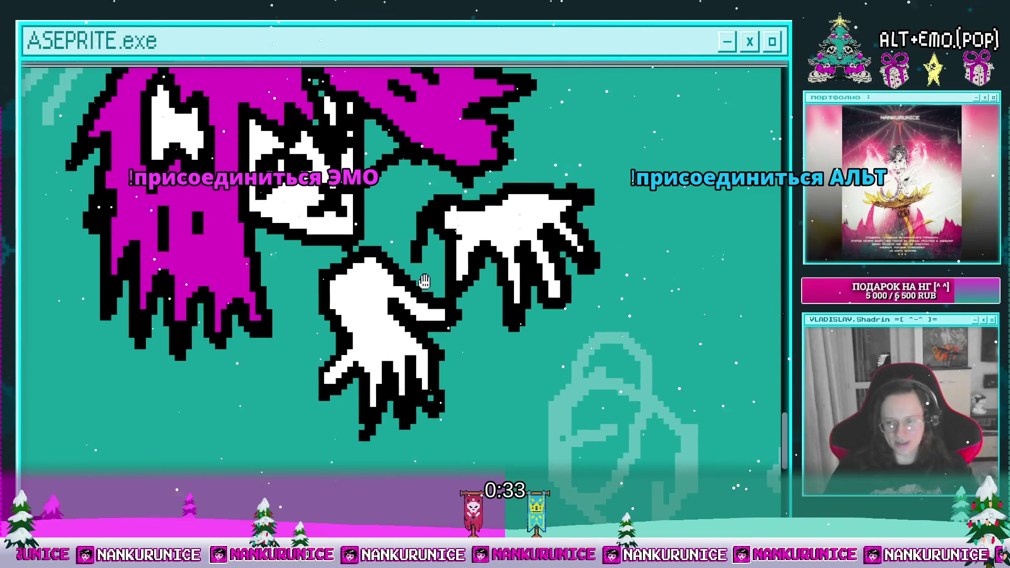
left_click_drag(395, 226, 432, 281)
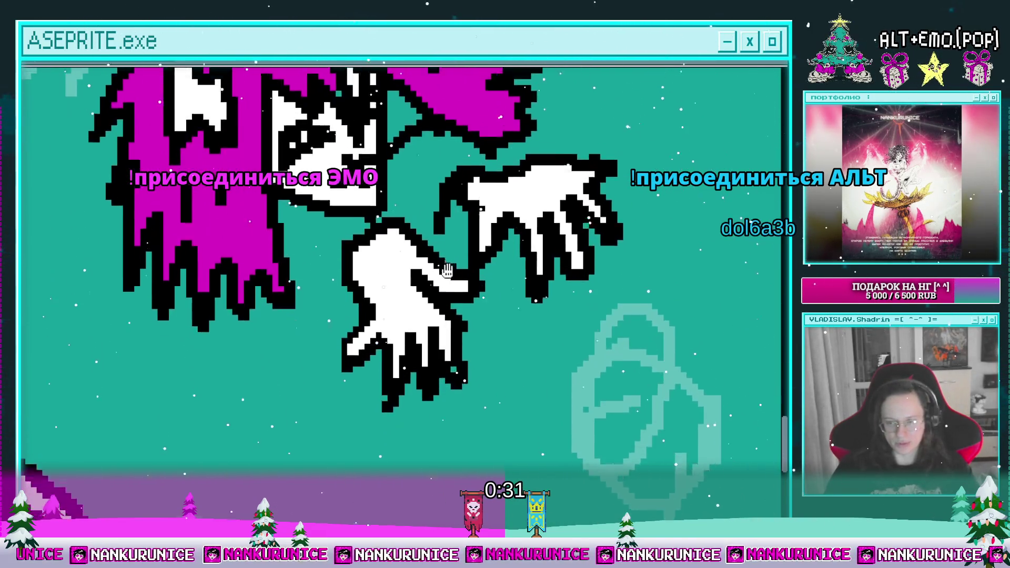
mouse_move(432, 282)
left_mouse_down()
mouse_move(385, 302)
mouse_move(409, 307)
left_mouse_up()
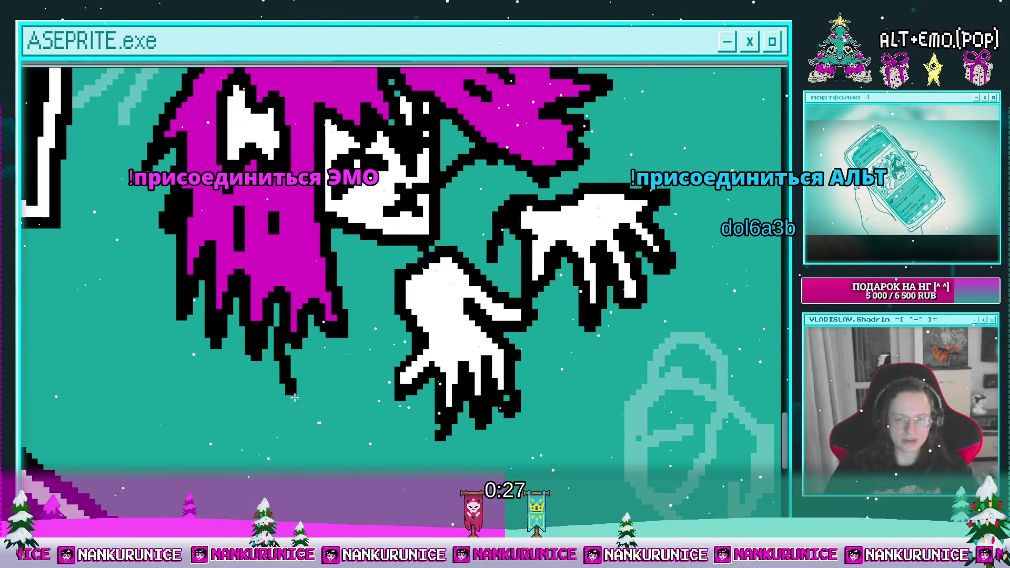
left_click_drag(351, 435, 256, 366)
mouse_move(194, 319)
left_mouse_down()
mouse_move(281, 410)
mouse_move(330, 430)
left_mouse_up()
Draw the robe's outline down from the white hand, undoing a stray short stroke
left_click_drag(334, 345, 300, 313)
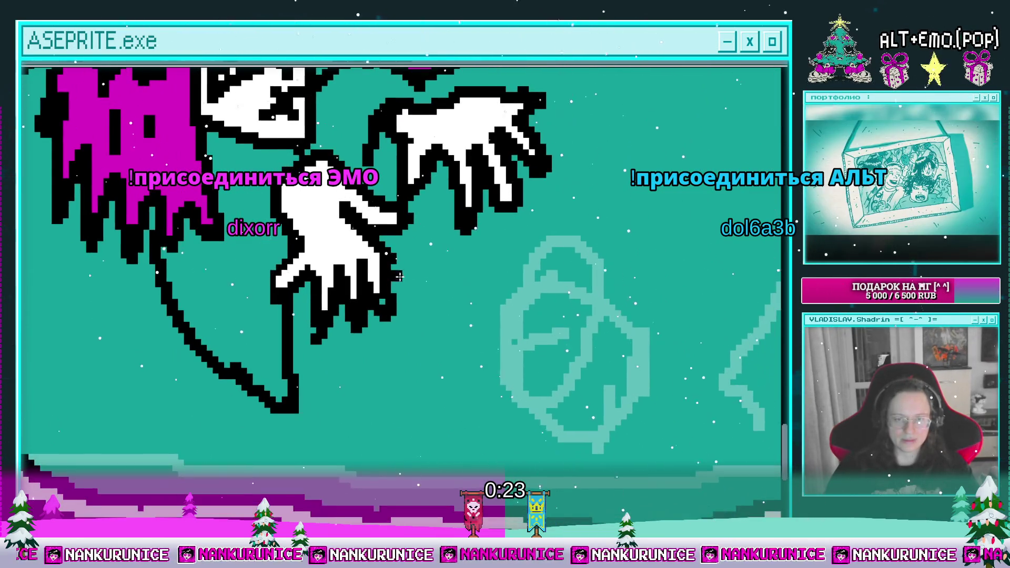
left_click_drag(400, 238, 442, 400)
left_click_drag(459, 345, 446, 312)
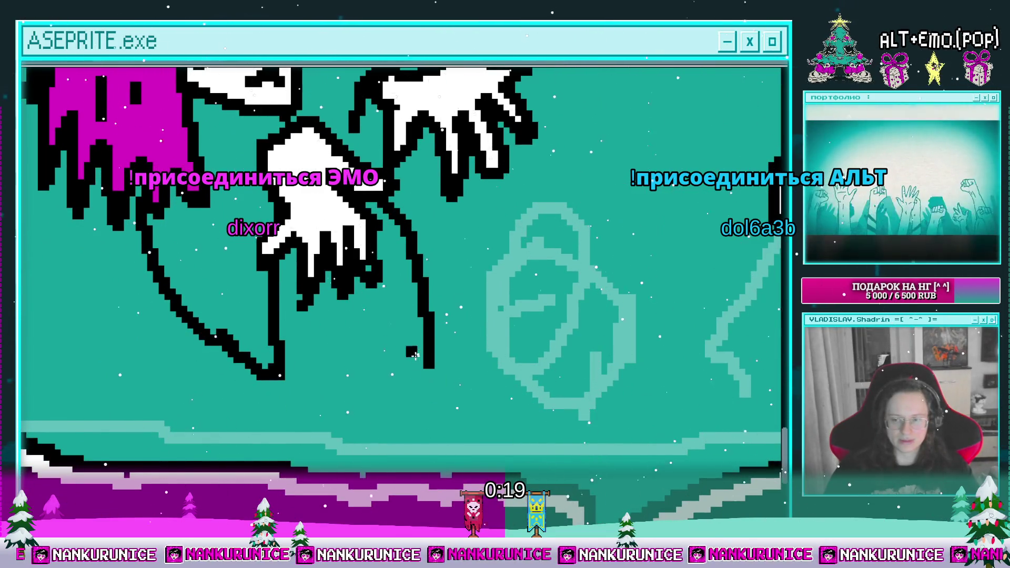
left_click_drag(414, 356, 432, 348)
left_click_drag(346, 352, 465, 373)
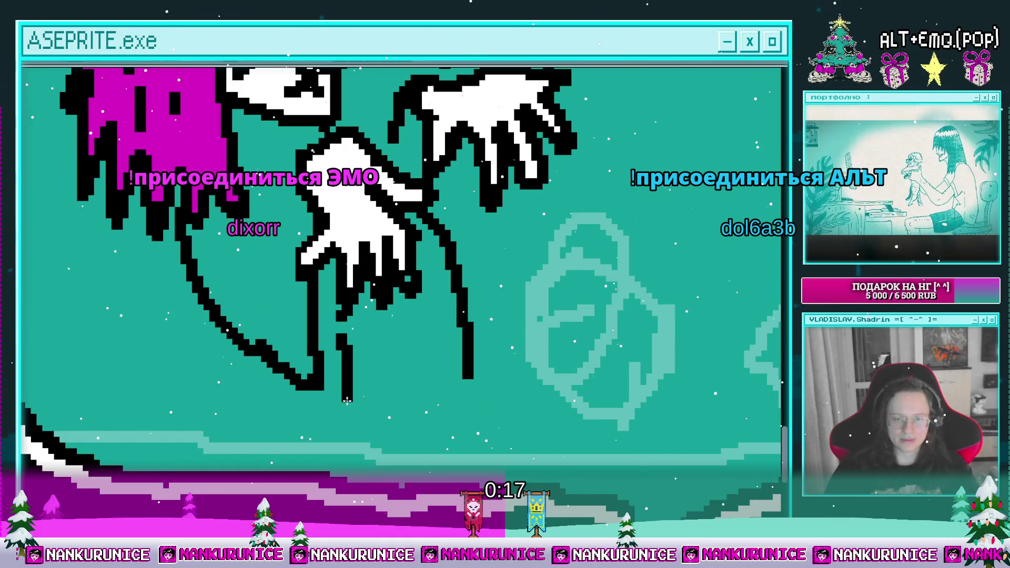
left_click_drag(430, 424, 399, 357)
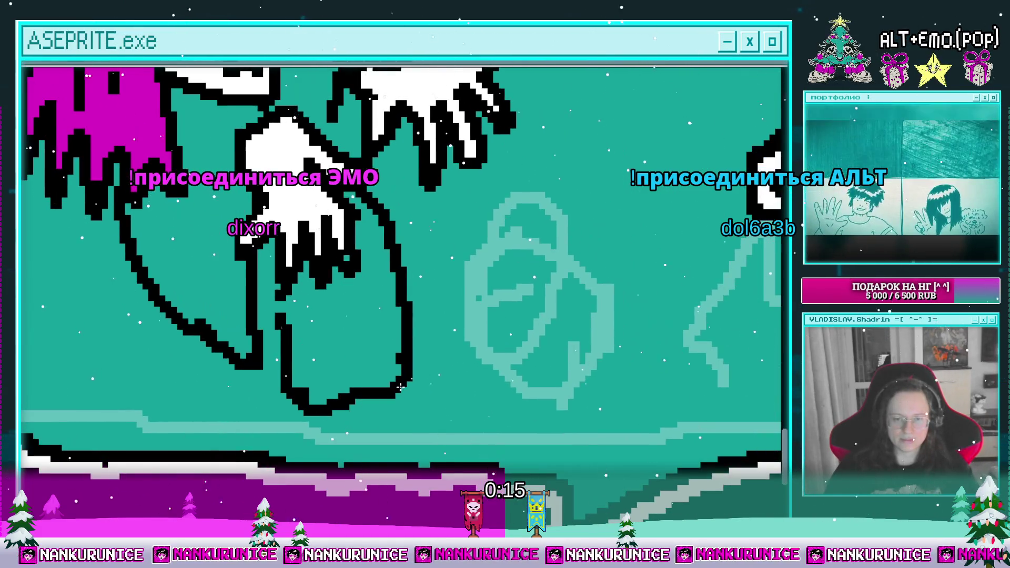
key("ctrl+z")
Curve the robe edges down to the right and run lines from the hand to the ground
left_click_drag(447, 334, 468, 327)
left_click_drag(513, 463, 524, 438)
left_click_drag(477, 301, 541, 368)
left_click_drag(318, 345, 339, 397)
left_click_drag(507, 395, 463, 423)
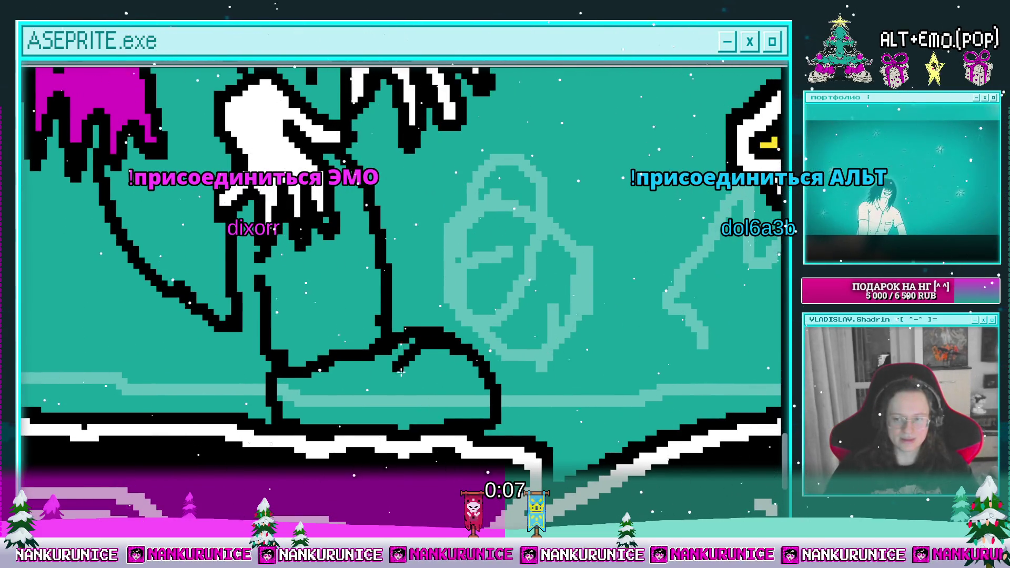
Fill the robe area below the hands magenta
left_click_drag(403, 289, 464, 375)
left_click_drag(349, 427, 366, 422)
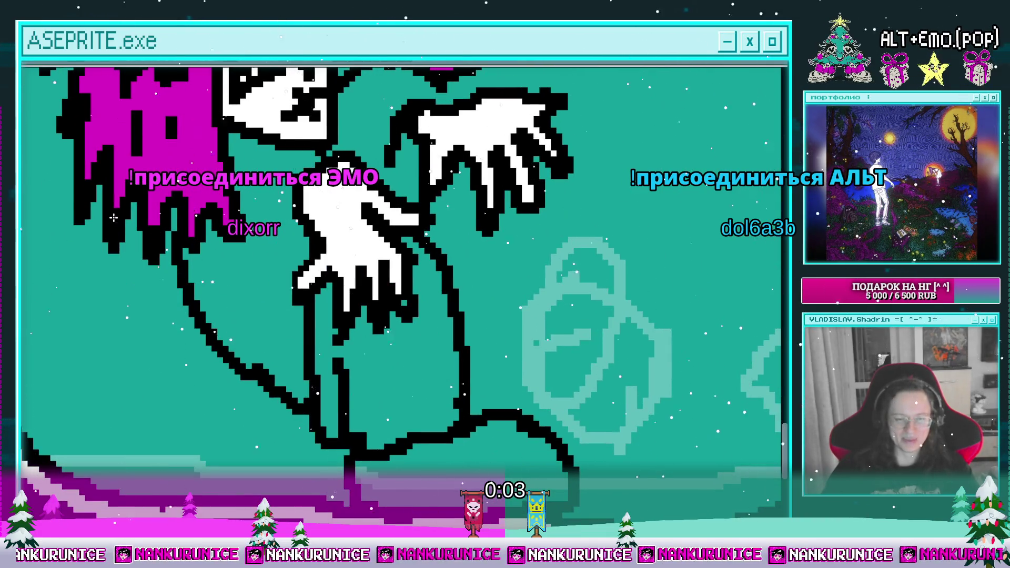
left_click(388, 361)
left_click_drag(387, 360, 343, 460)
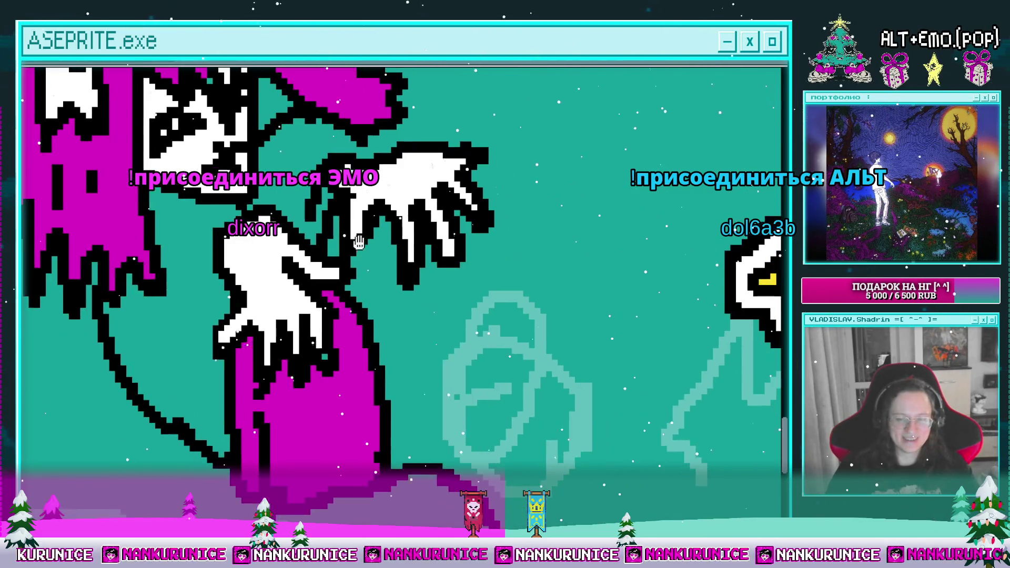
Extend the robe's edge line downward and fill the second robe section magenta
left_click_drag(366, 275, 461, 214)
mouse_move(486, 288)
left_mouse_down()
mouse_move(482, 348)
mouse_move(457, 217)
left_mouse_up()
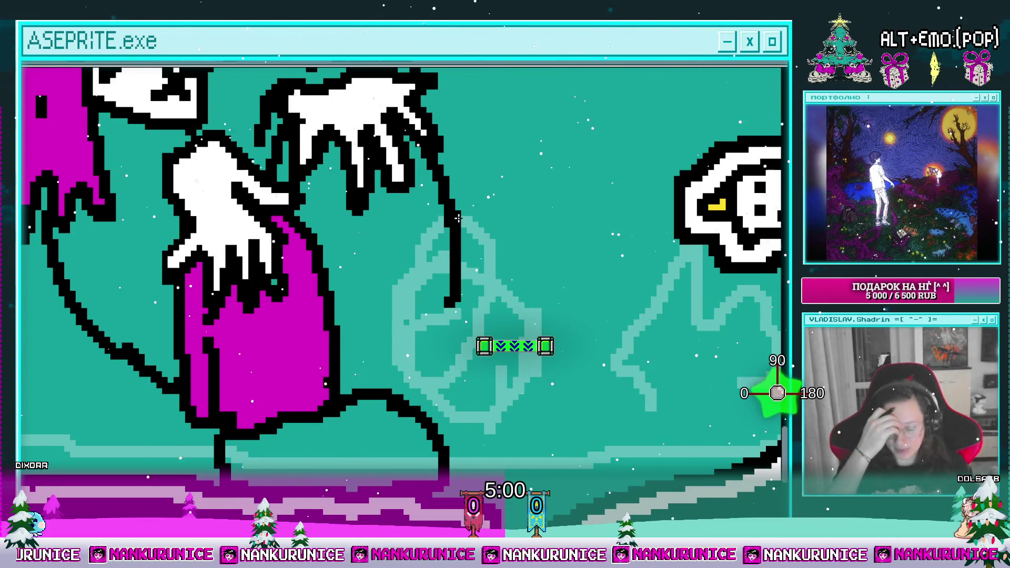
mouse_move(458, 217)
left_mouse_down()
mouse_move(473, 296)
mouse_move(498, 296)
left_mouse_up()
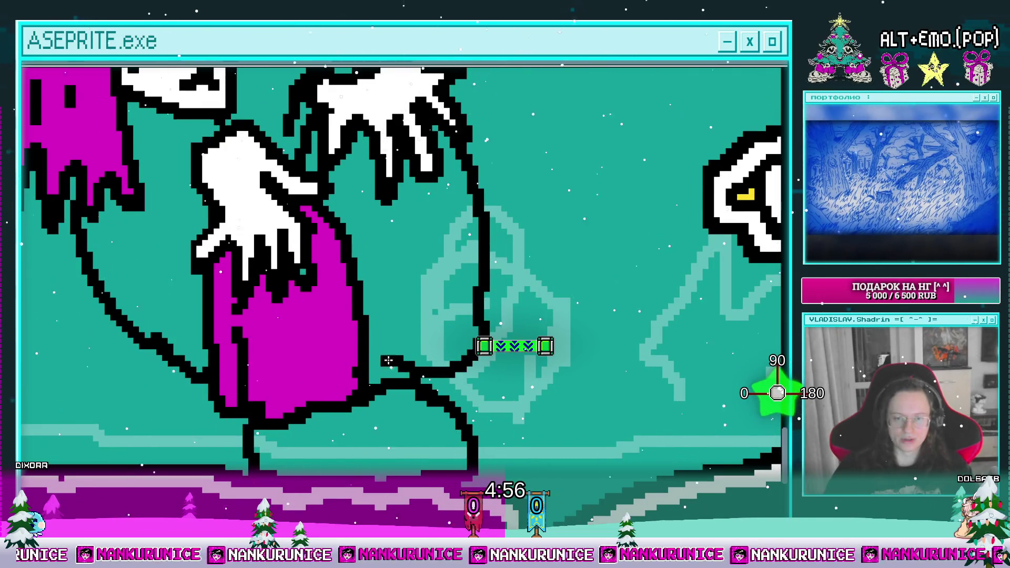
scroll(374, 334, "up", 2)
scroll(420, 345, "up", 1)
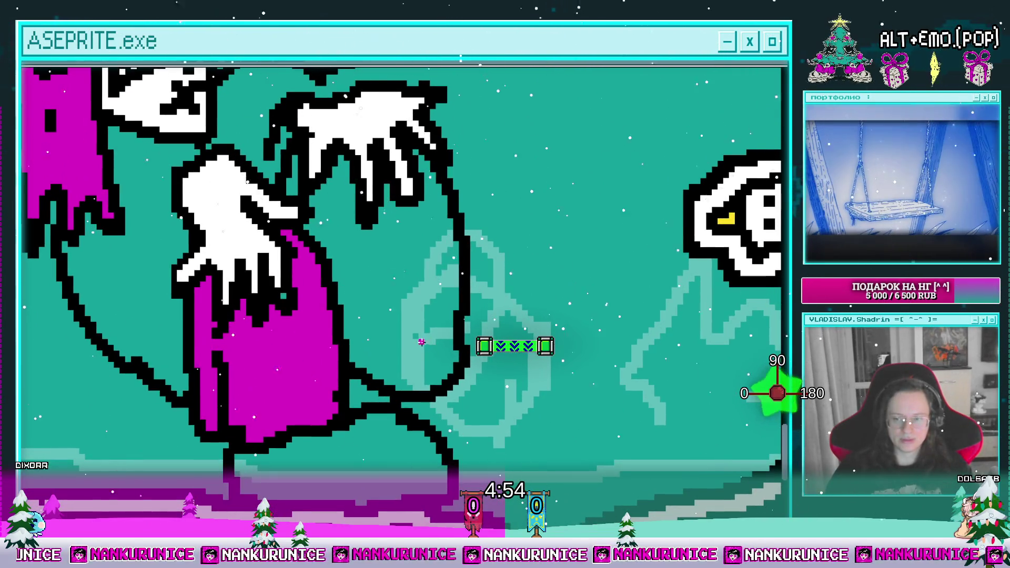
left_click(422, 342)
scroll(422, 342, "up", 1)
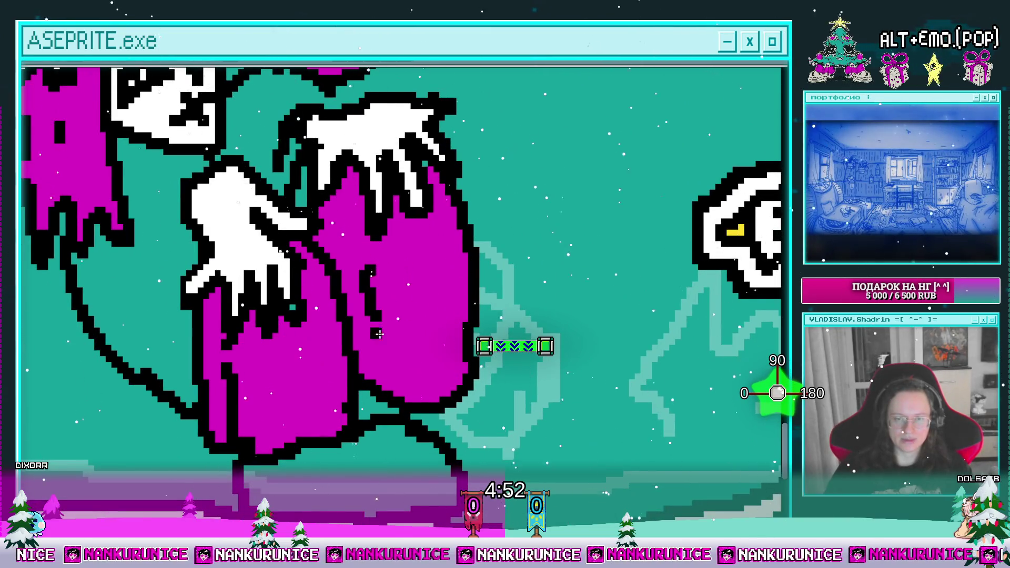
scroll(378, 330, "down", 3)
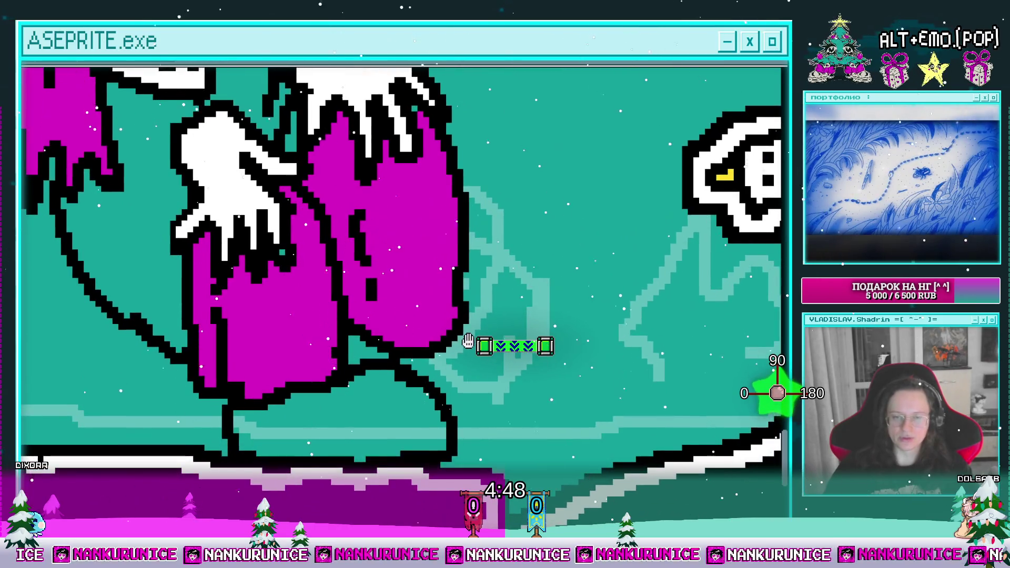
Fill the foot solid black, including its leftover teal pocket, after undoing a stray foot stroke
mouse_move(496, 354)
left_mouse_down()
mouse_move(426, 322)
mouse_move(492, 341)
left_mouse_up()
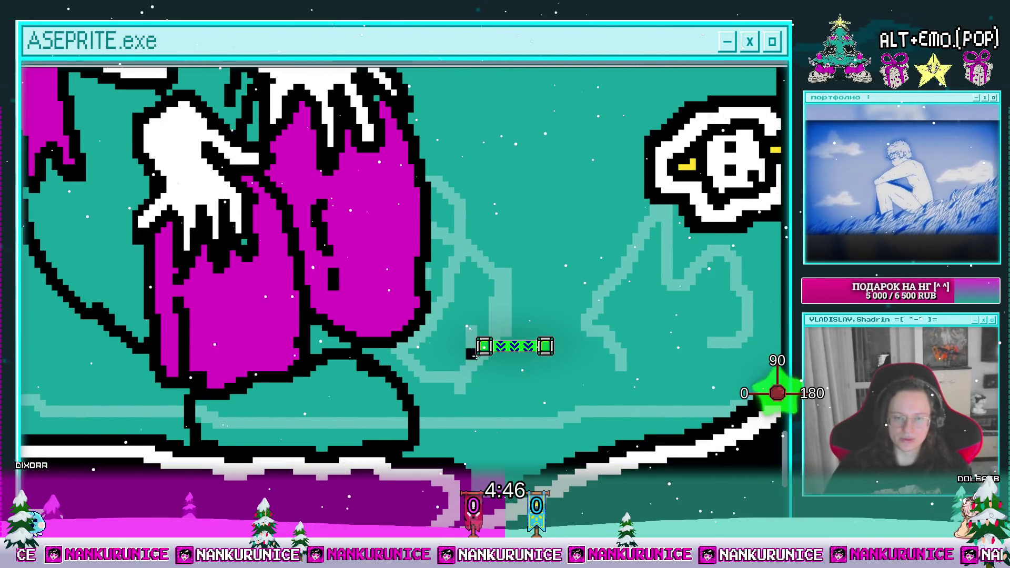
scroll(457, 331, "down", 1)
left_click_drag(428, 401, 429, 414)
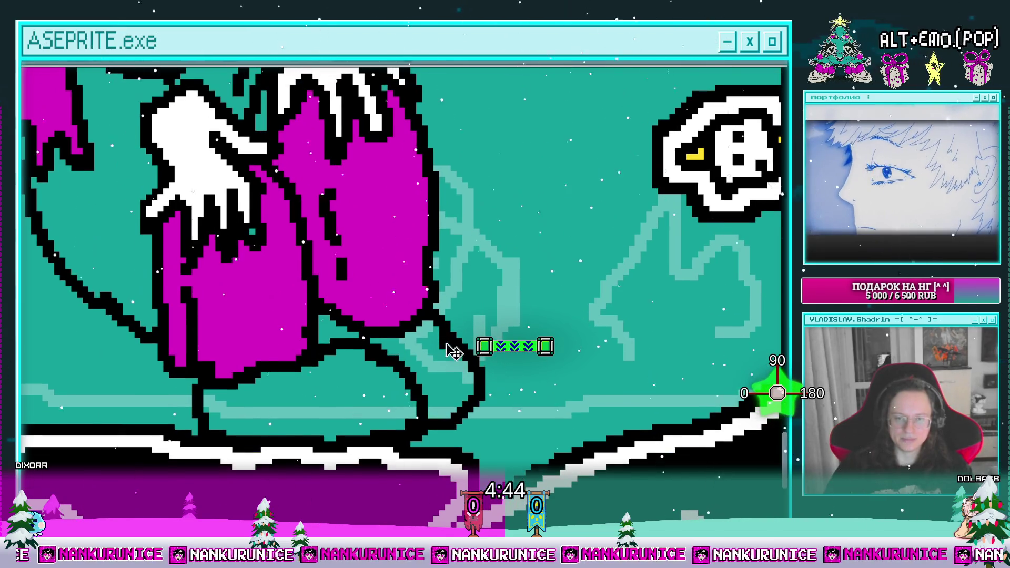
left_click_drag(468, 368, 457, 405)
key("ctrl+z")
scroll(462, 443, "left", 1)
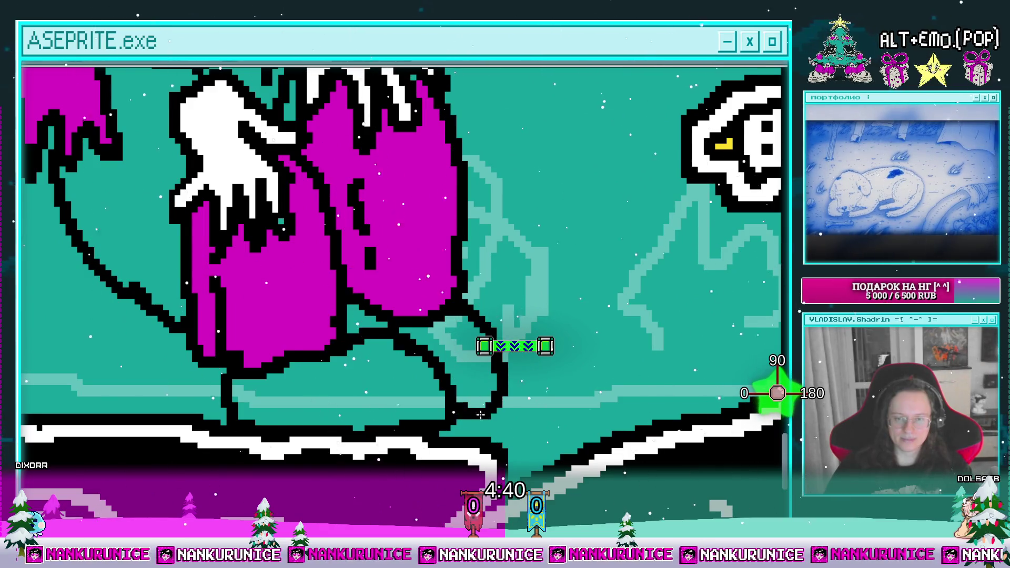
scroll(434, 424, "left", 1)
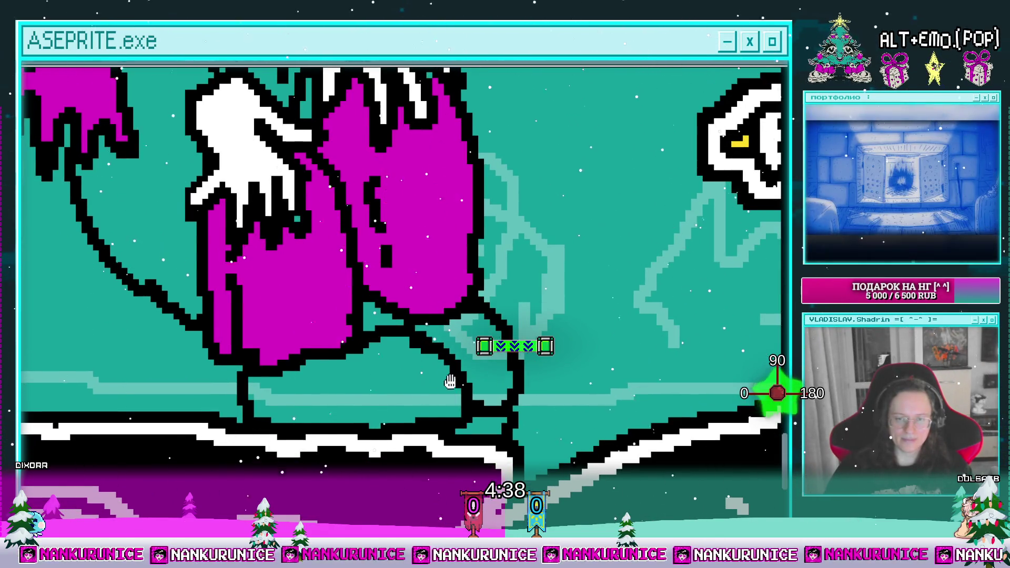
scroll(421, 395, "left", 1)
left_click(418, 389)
left_click(516, 369)
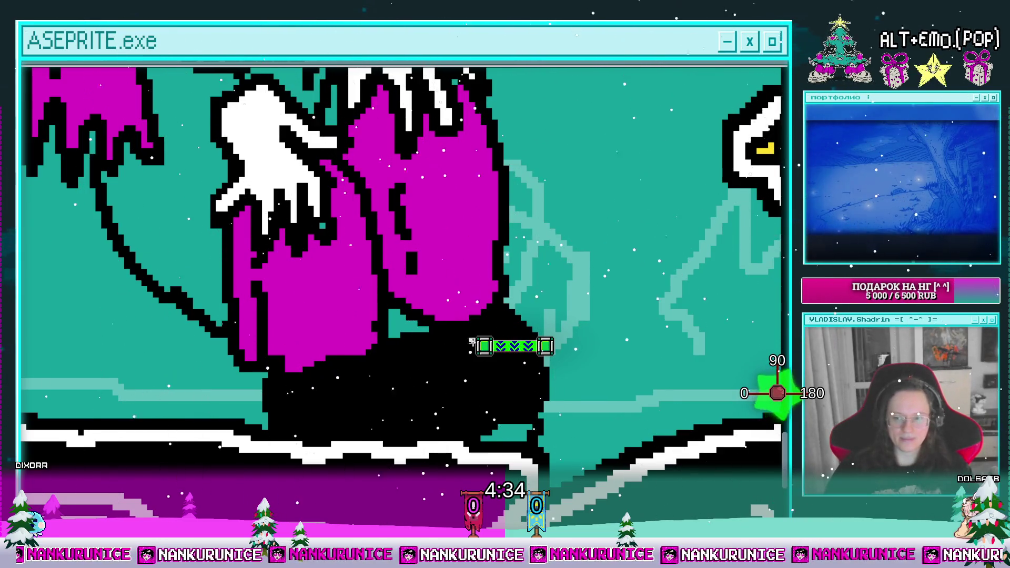
Rework the white fold lines on the black lower body by painting an arc's left part black, then zoom out
mouse_move(507, 433)
left_mouse_down()
mouse_move(518, 400)
mouse_move(480, 361)
left_mouse_up()
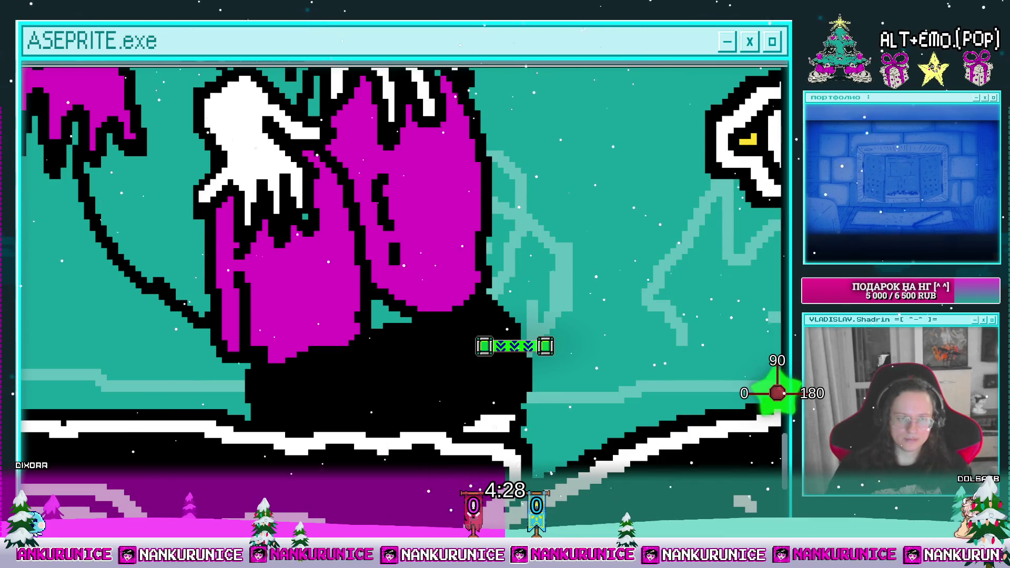
scroll(371, 340, "down", 2)
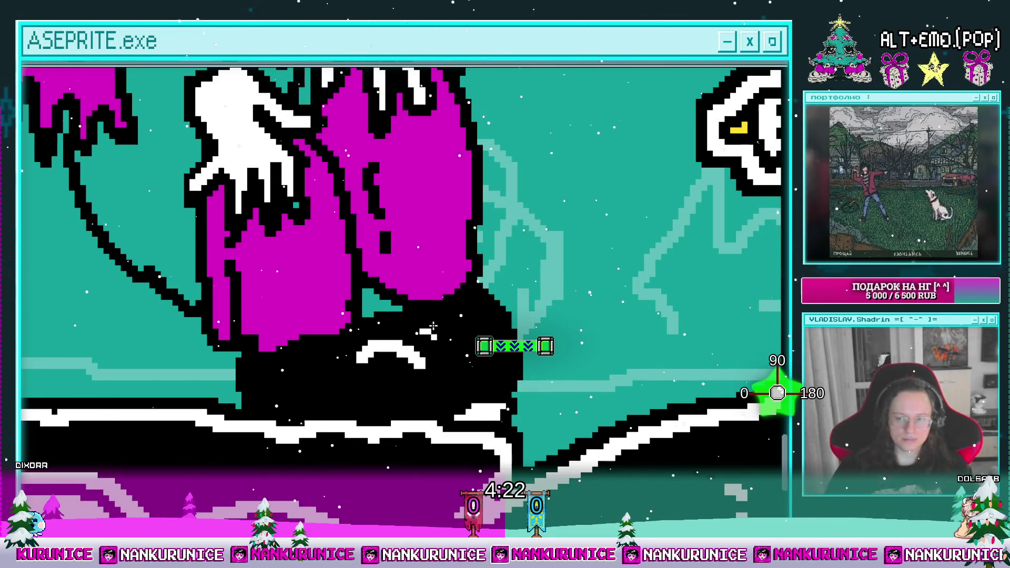
scroll(437, 334, "right", 2)
scroll(457, 368, "up", 2)
scroll(457, 368, "left", 2)
scroll(412, 327, "up", 1)
scroll(431, 324, "down", 2)
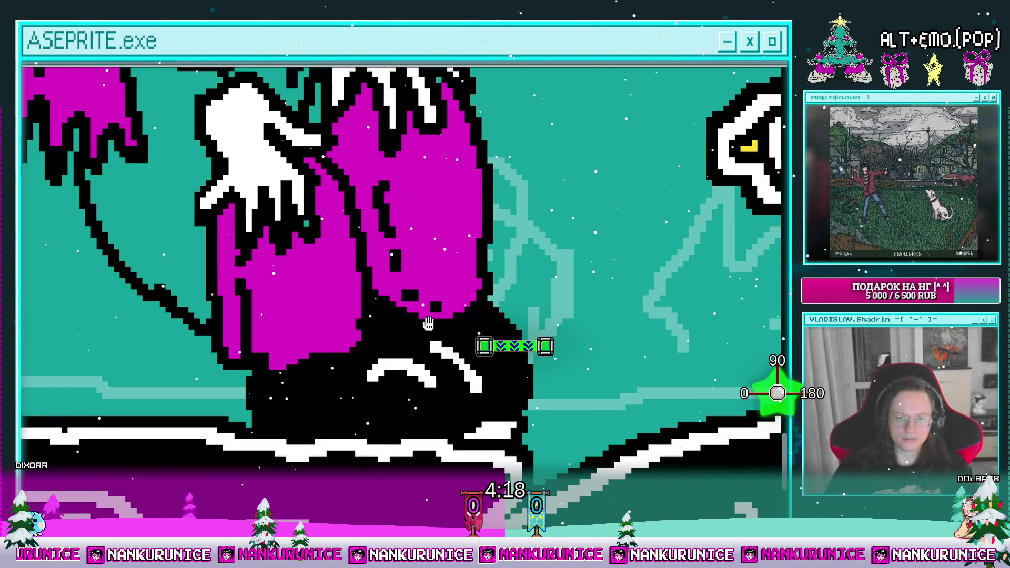
left_click_drag(373, 380, 415, 368)
scroll(394, 369, "down", 1)
scroll(377, 359, "left", 1)
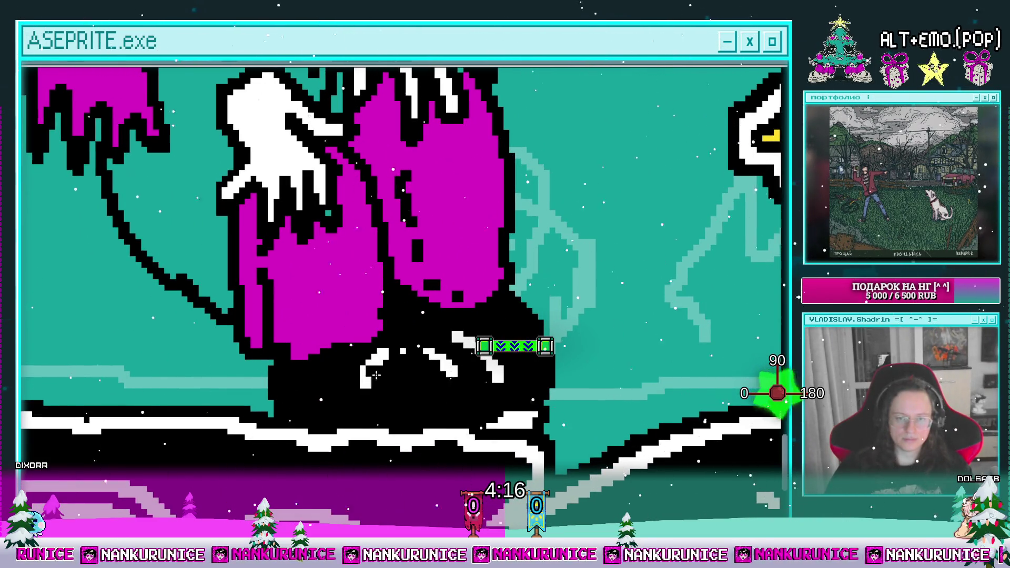
scroll(470, 352, "down", 2)
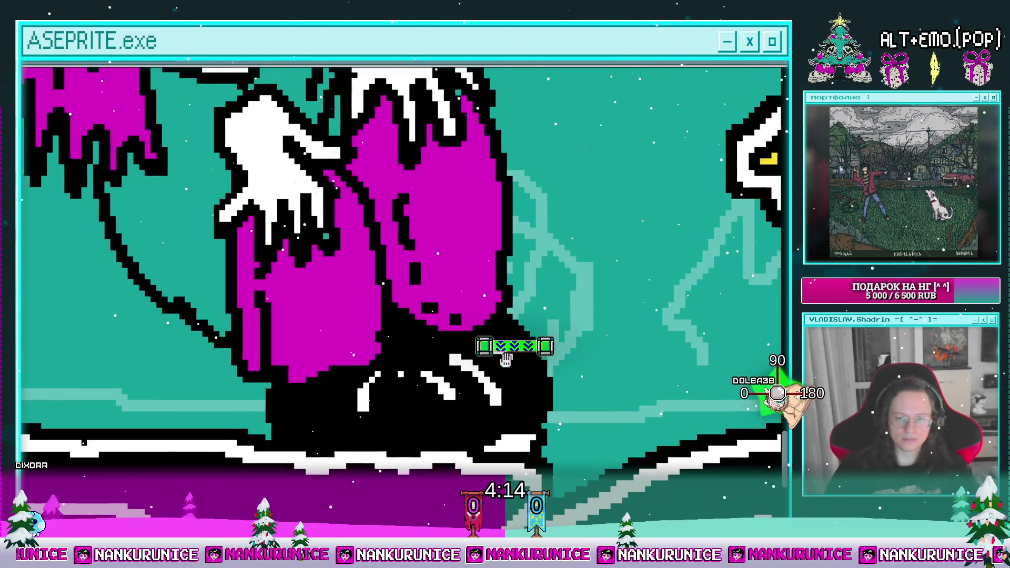
scroll(471, 353, "down", 1)
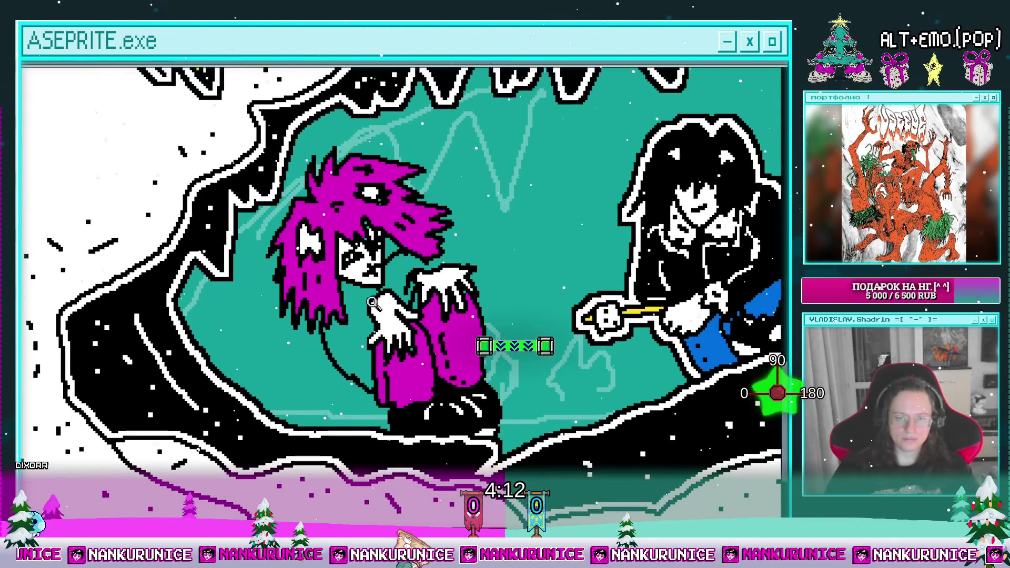
Fill the teal gap beneath the character's face with blue
scroll(374, 337, "up", 1)
left_click_drag(425, 282, 481, 294)
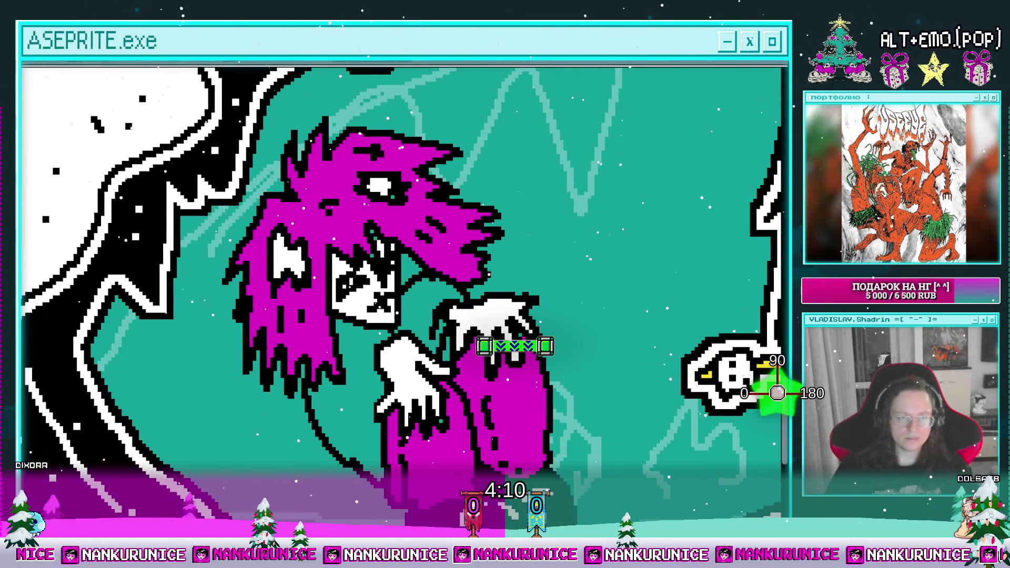
left_click(360, 356)
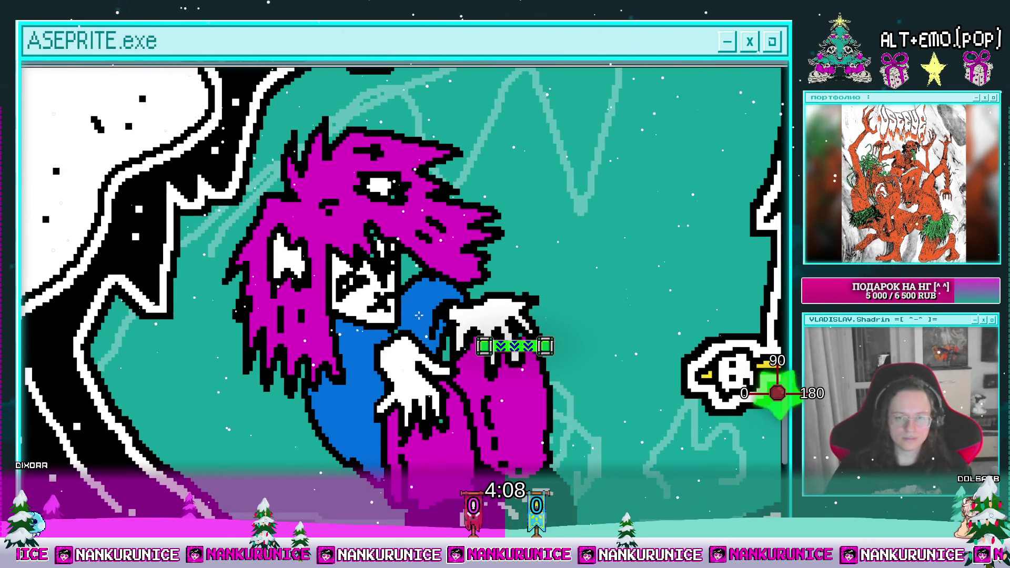
scroll(391, 379, "up", 1)
left_click_drag(392, 379, 400, 306)
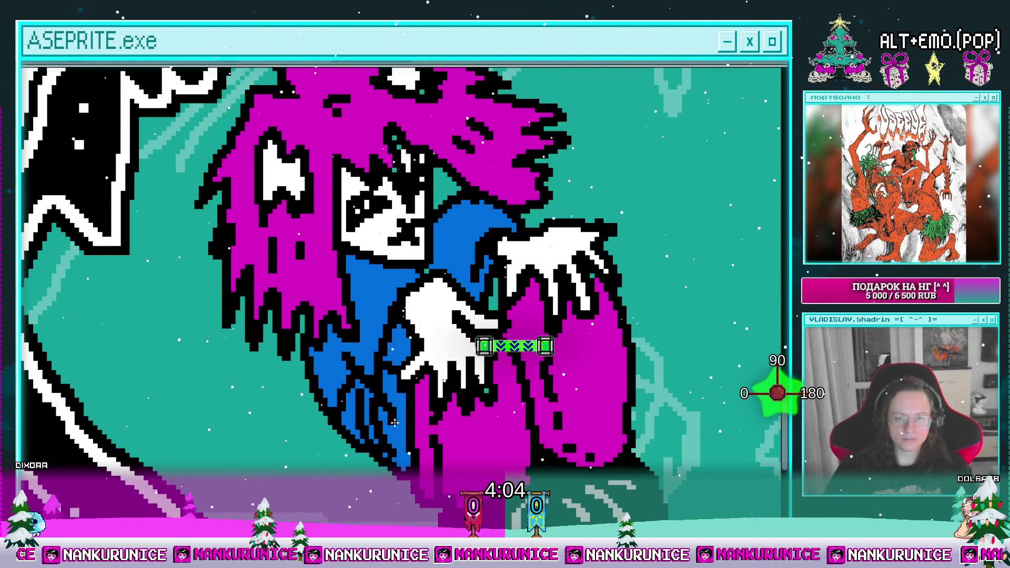
Zoom out over the whole figure and save the drawing with Ctrl+S
left_click_drag(398, 433, 376, 486)
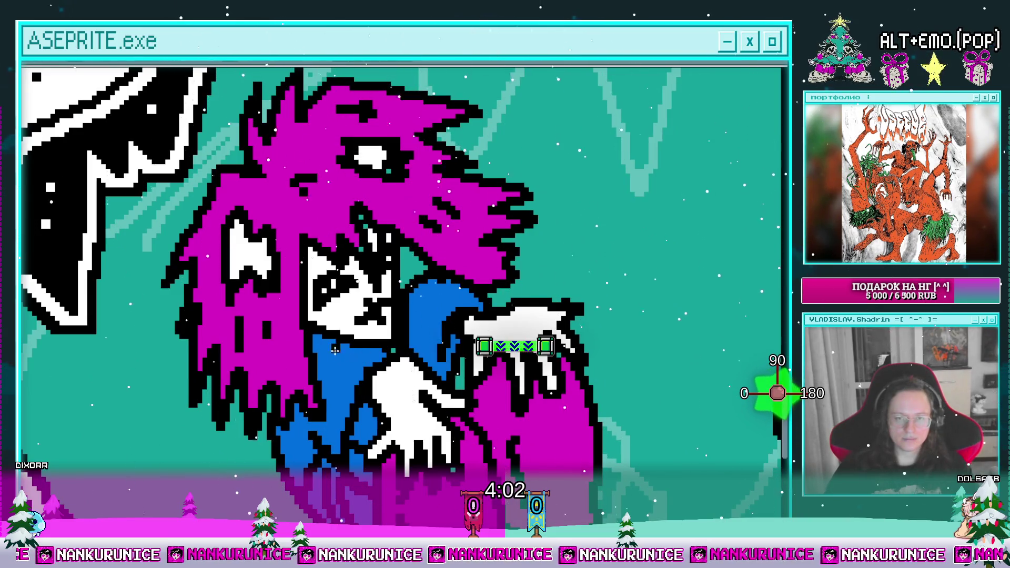
scroll(339, 351, "down", 1)
scroll(374, 329, "down", 1)
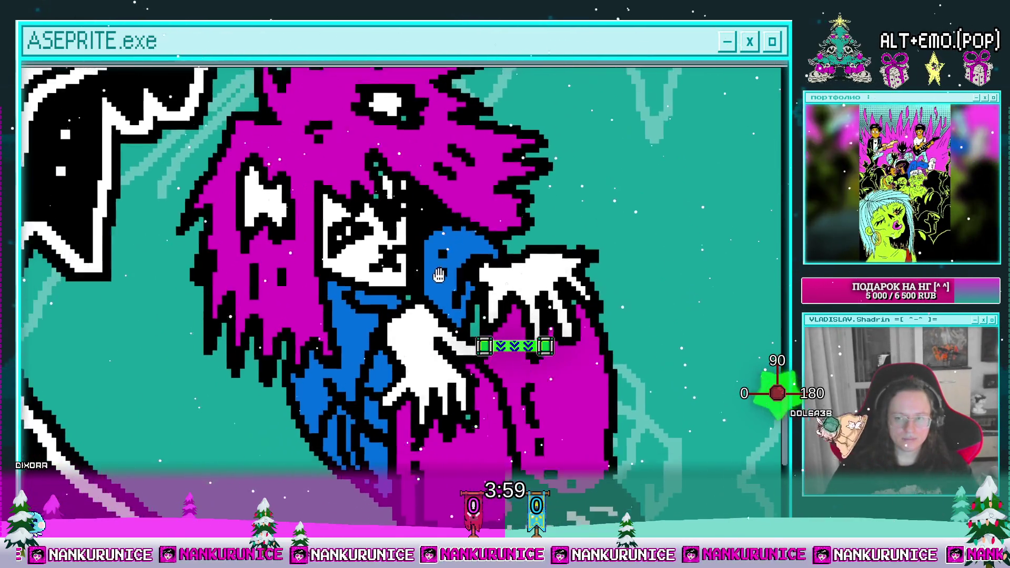
scroll(406, 305, "down", 1)
mouse_move(320, 316)
left_mouse_down()
mouse_move(301, 339)
mouse_move(334, 347)
left_mouse_up()
scroll(321, 368, "up", 1)
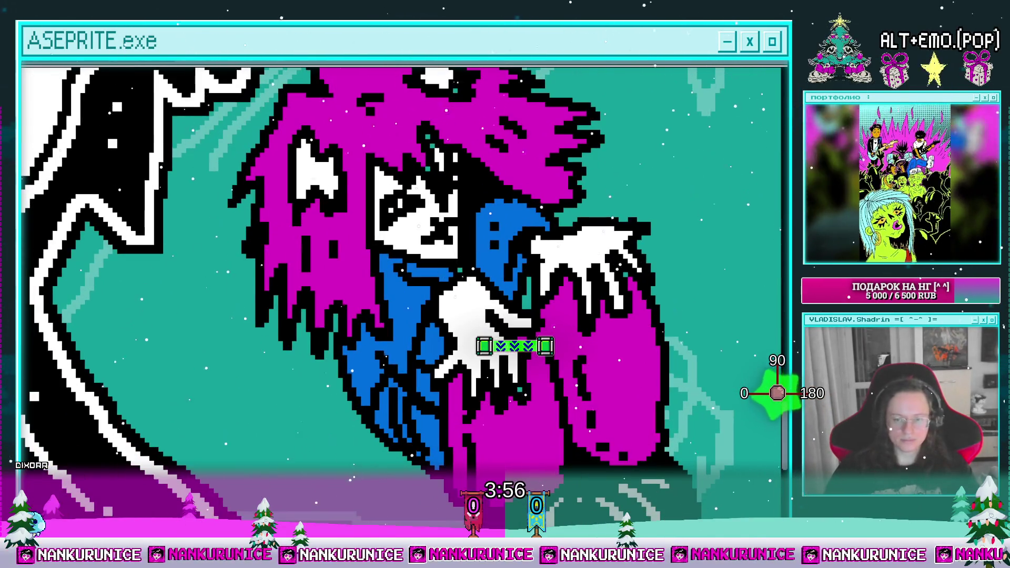
key("ctrl+s")
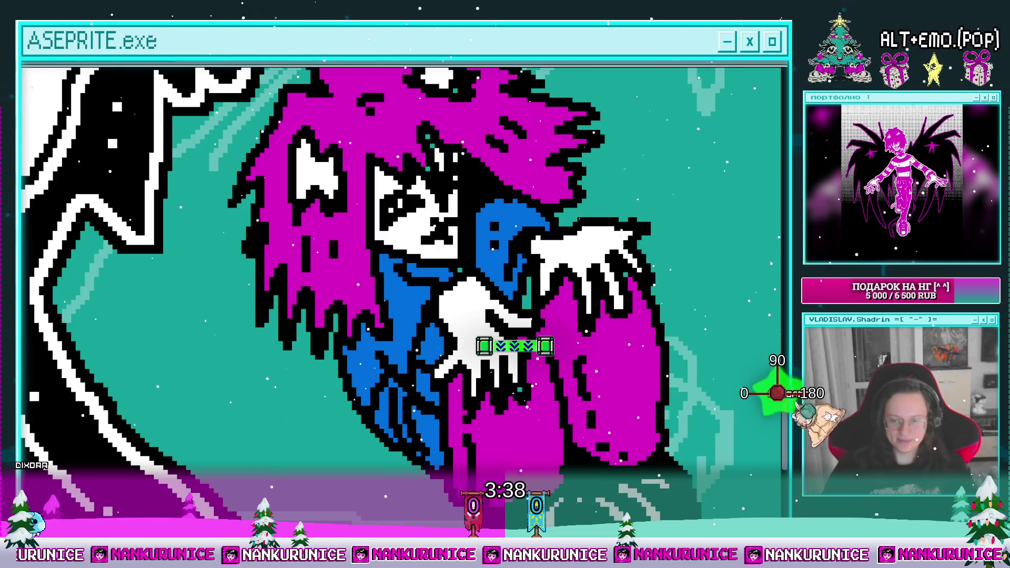
left_click_drag(443, 254, 434, 357)
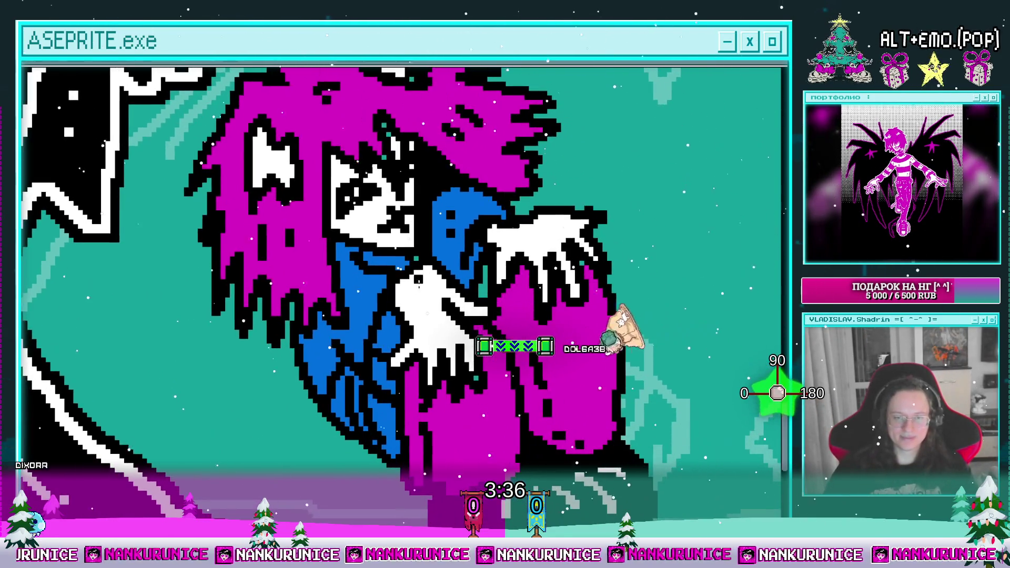
Draw black spiky wing strokes down and outward from the left of the pink hair
scroll(434, 357, "down", 3)
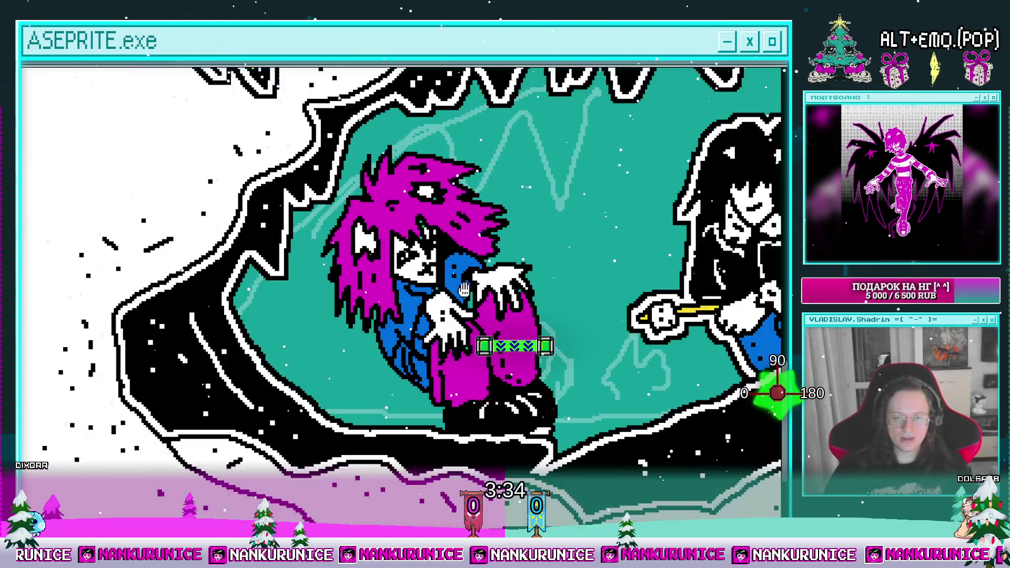
scroll(418, 247, "up", 2)
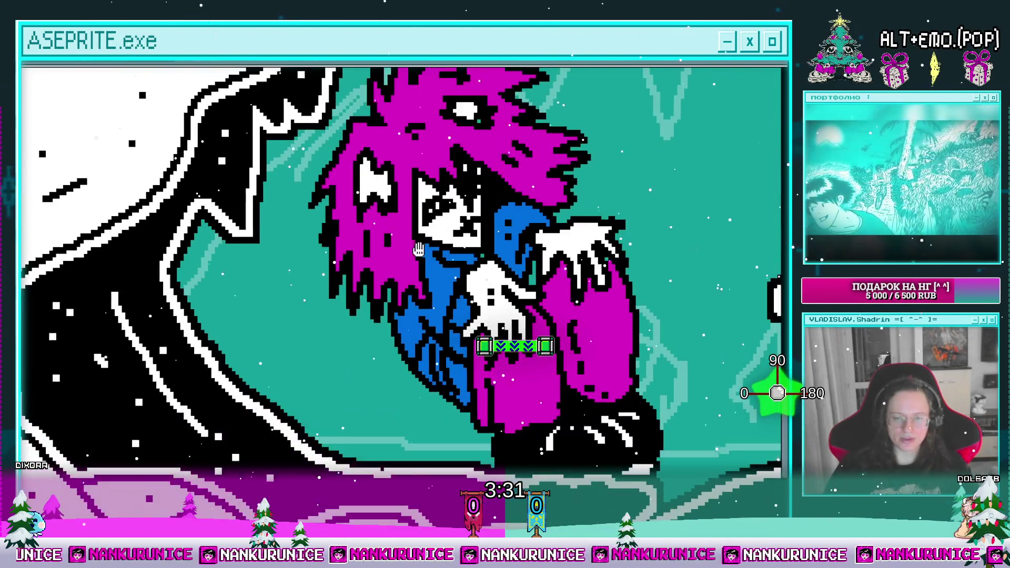
mouse_move(366, 350)
left_mouse_down()
mouse_move(394, 240)
mouse_move(291, 284)
left_mouse_up()
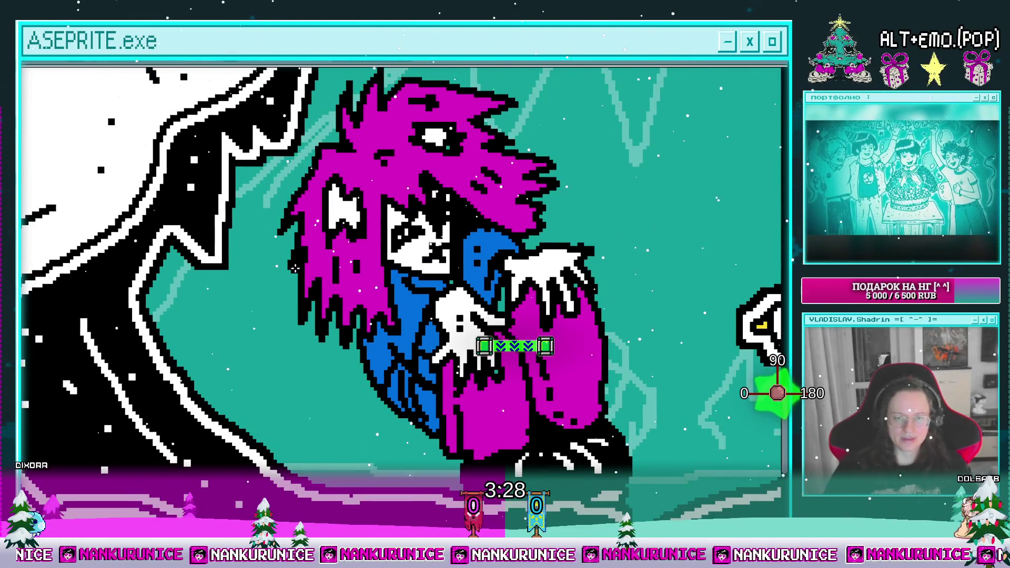
mouse_move(295, 268)
left_mouse_down()
mouse_move(230, 334)
mouse_move(276, 389)
left_mouse_up()
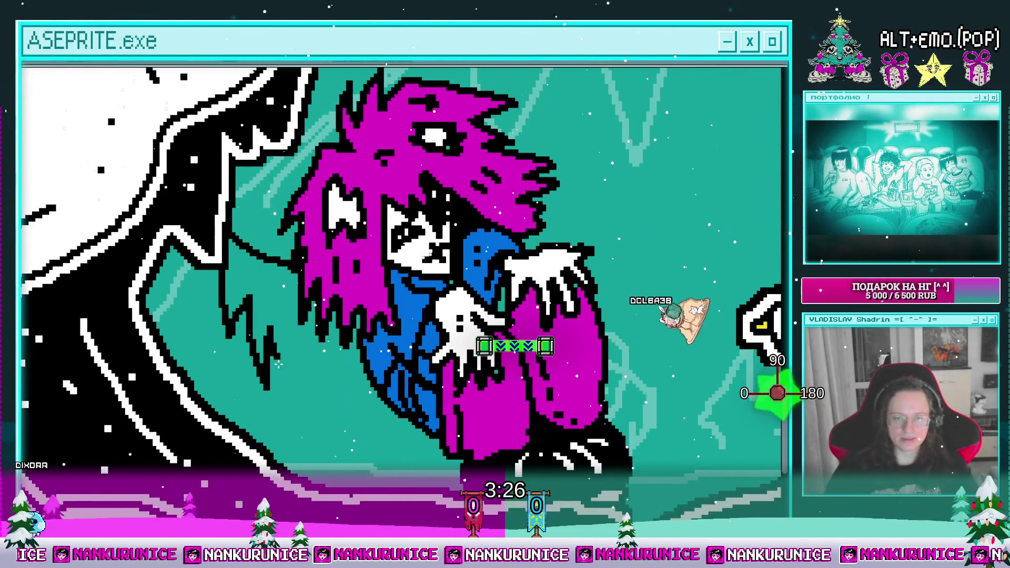
left_click_drag(271, 348, 361, 431)
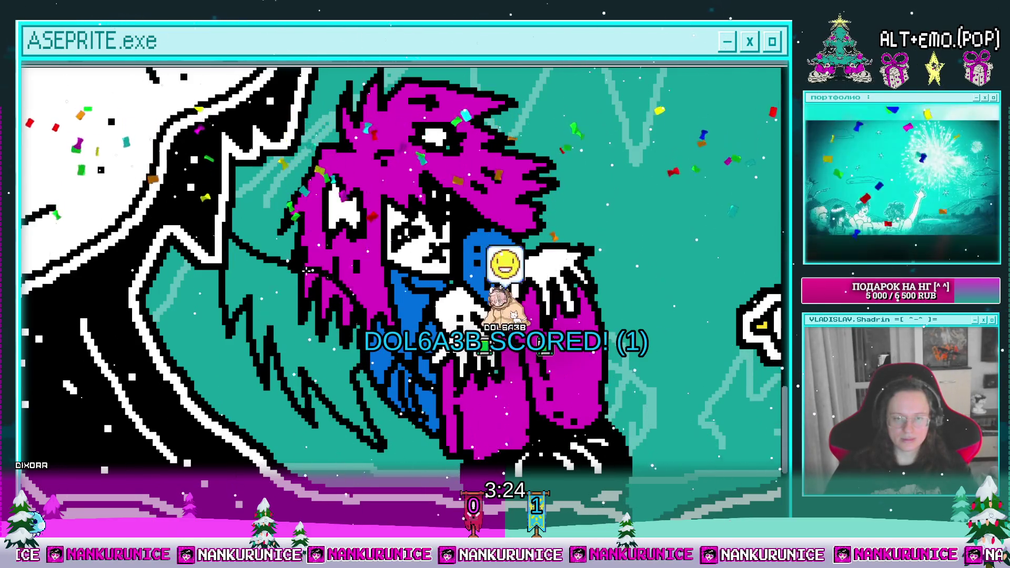
Add black strand strokes left of the hair and a short line across it
left_click_drag(350, 293, 364, 295)
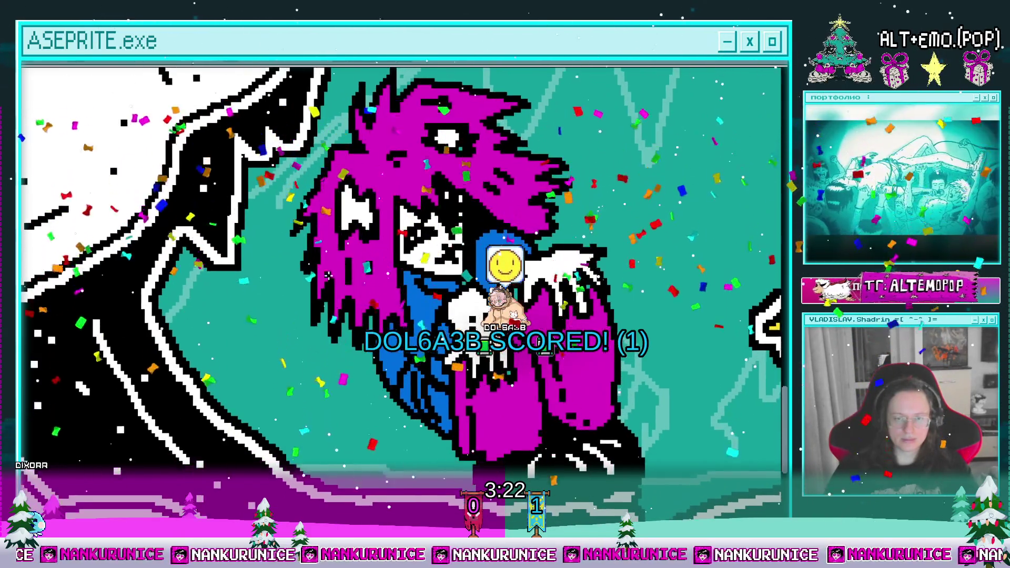
key("ctrl+y")
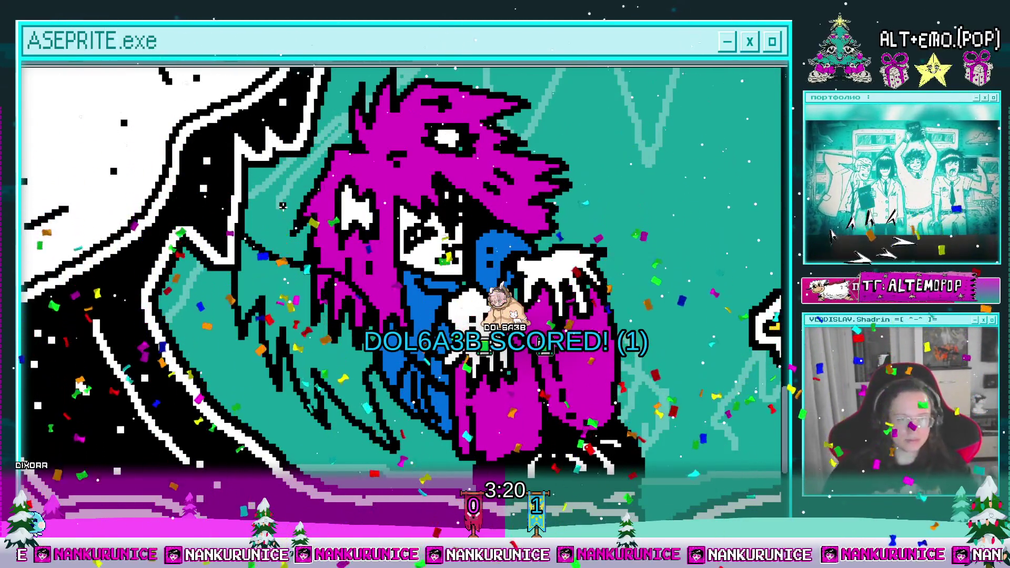
scroll(346, 287, "up", 1)
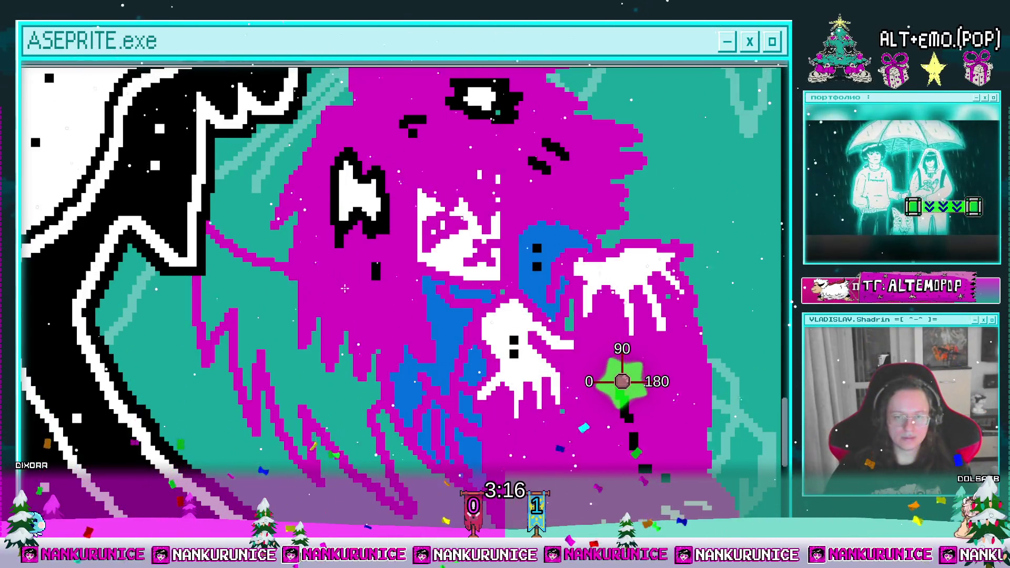
left_click_drag(317, 281, 361, 304)
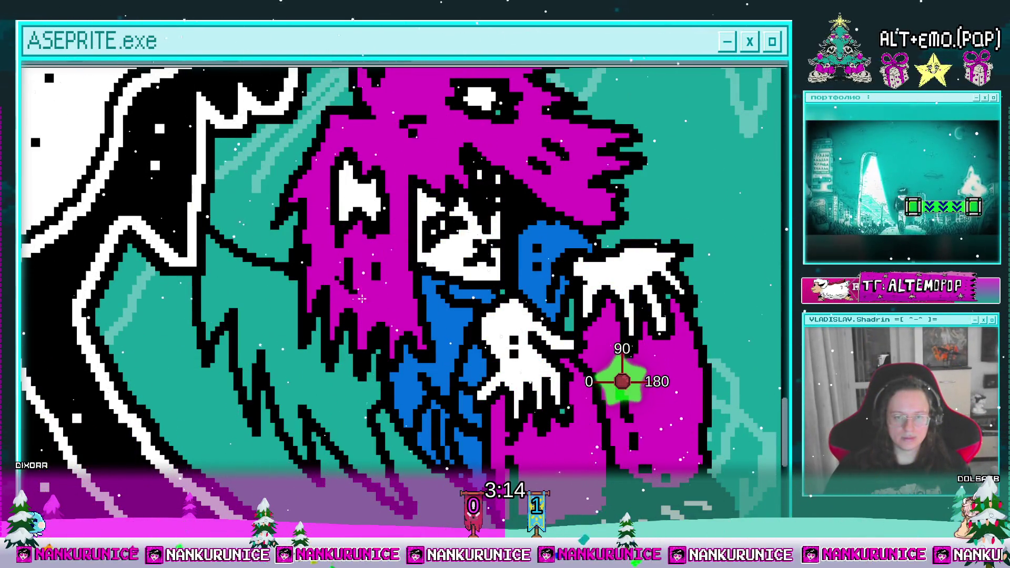
scroll(341, 297, "down", 2)
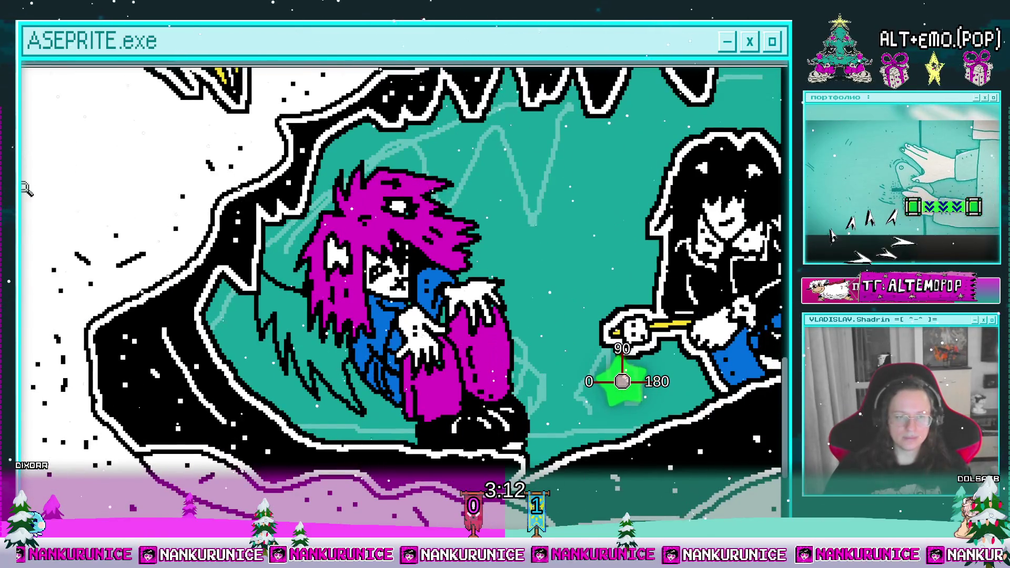
Paint-bucket fill the spiky wing shape on the right of the head
scroll(315, 305, "up", 1)
scroll(315, 305, "up", 1)
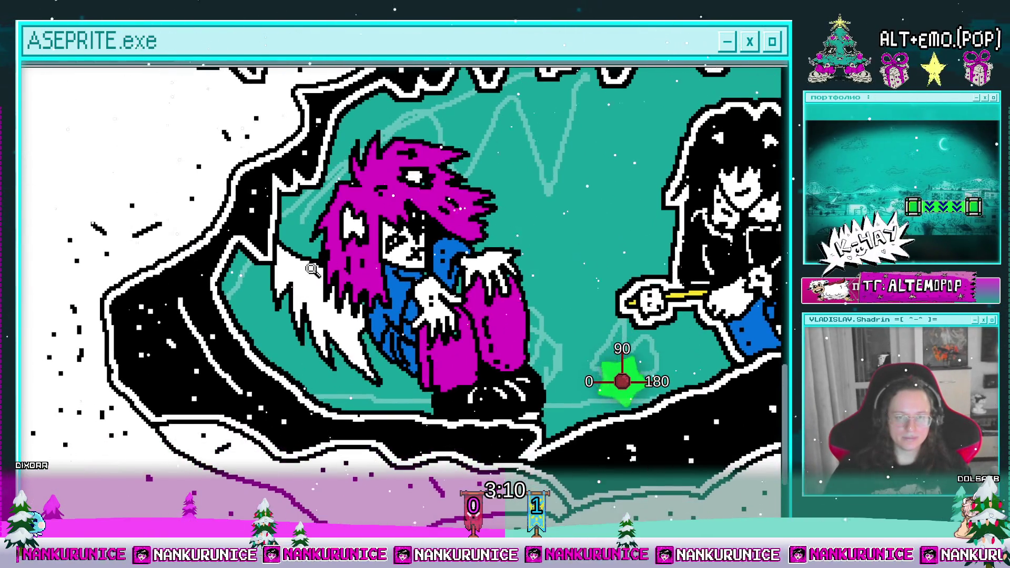
scroll(314, 305, "up", 1)
scroll(300, 286, "down", 2)
mouse_move(352, 337)
left_mouse_down()
mouse_move(331, 314)
mouse_move(287, 406)
left_mouse_up()
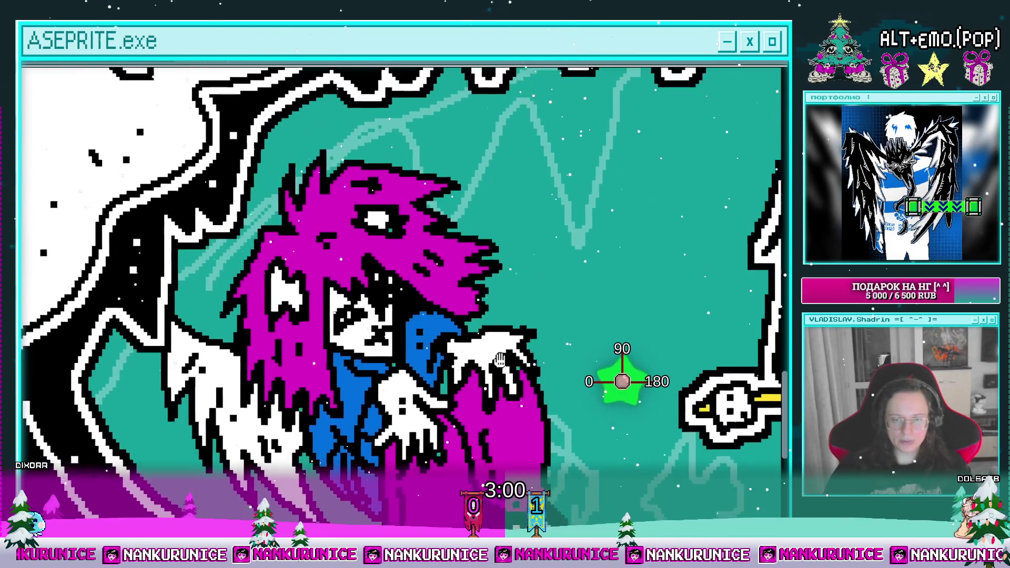
left_click_drag(490, 330, 423, 316)
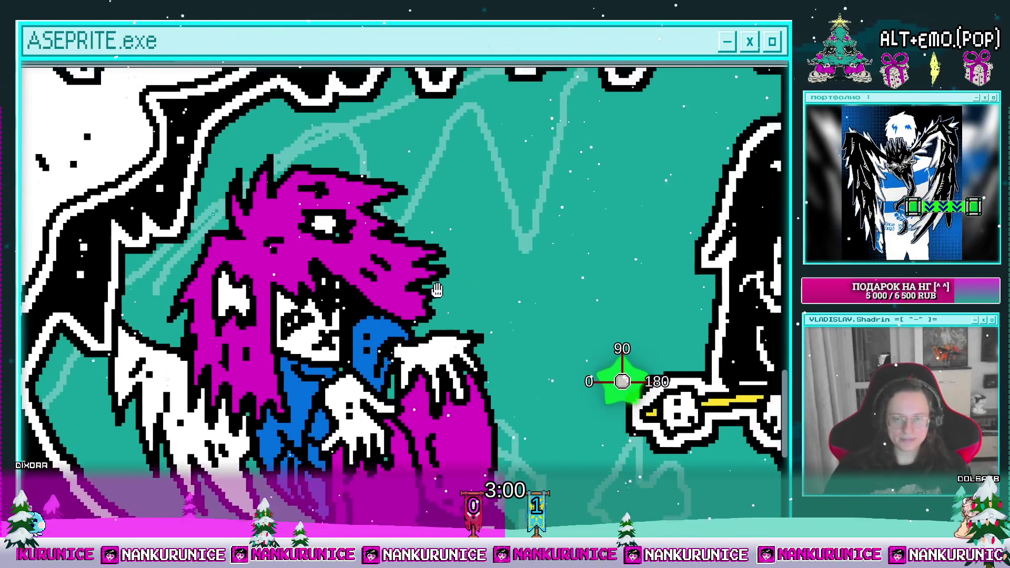
left_click_drag(403, 261, 406, 265)
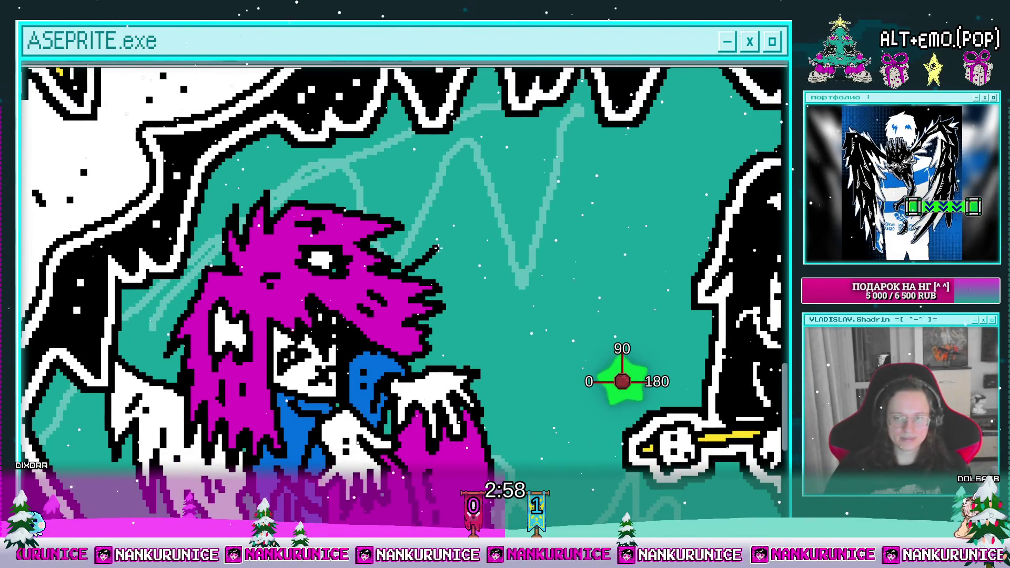
left_click_drag(492, 305, 456, 245)
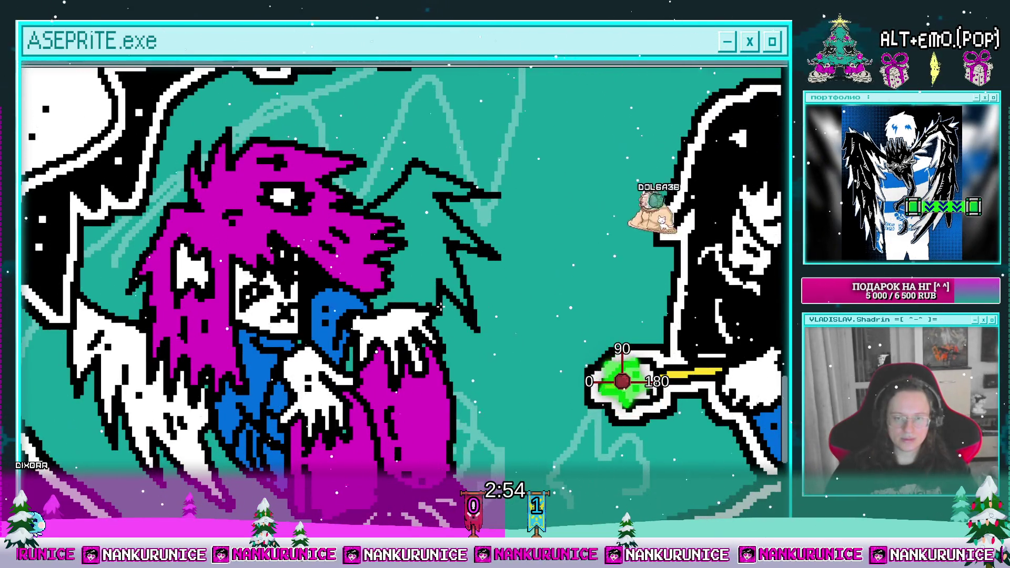
left_click(441, 288)
Undo the mistaken black fill on the right wing
left_click_drag(421, 256, 468, 343)
key("ctrl+z")
key("ctrl+z")
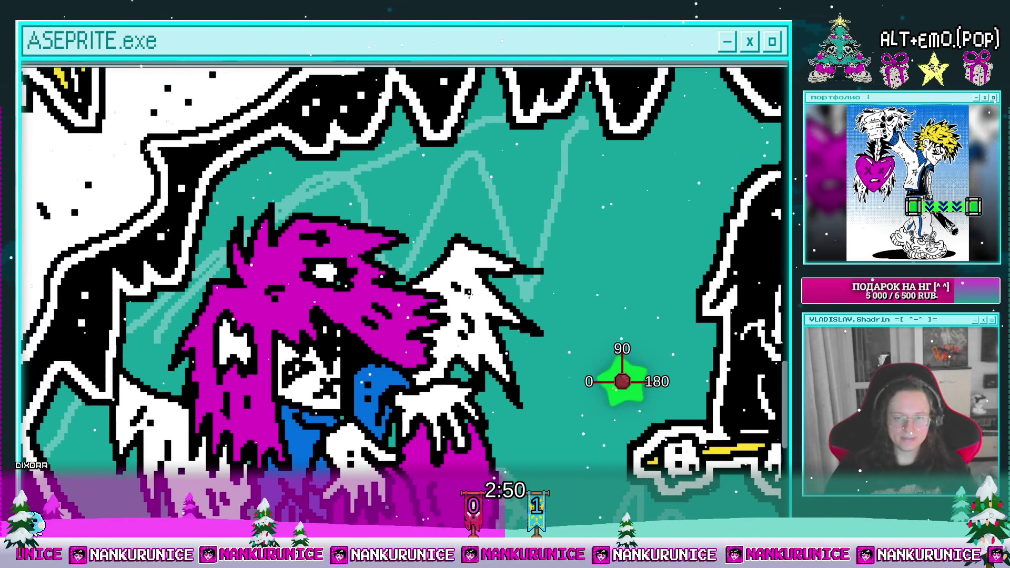
scroll(324, 332, "up", 2)
scroll(325, 332, "up", 2)
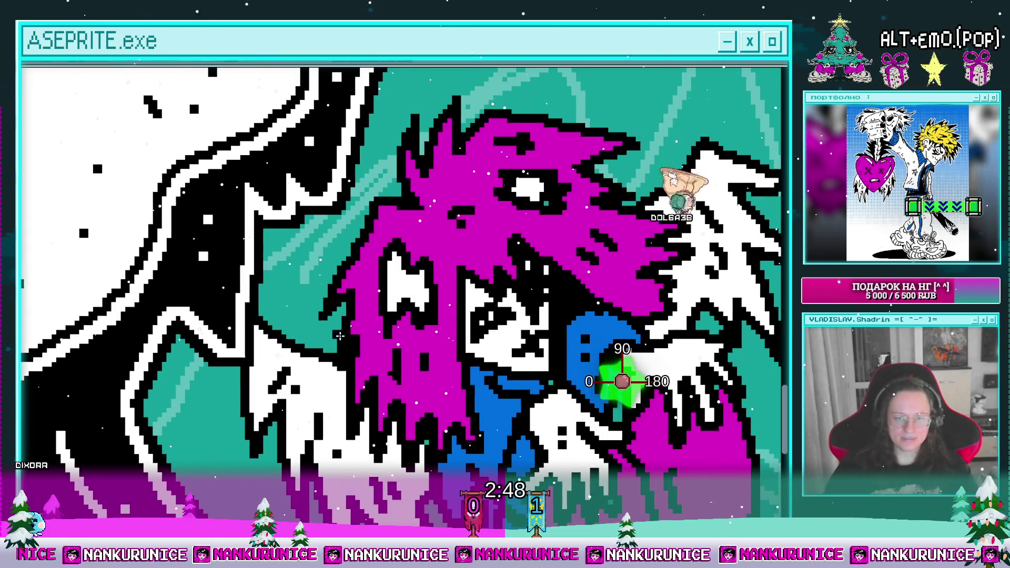
left_click_drag(324, 331, 319, 340)
scroll(315, 315, "down", 2)
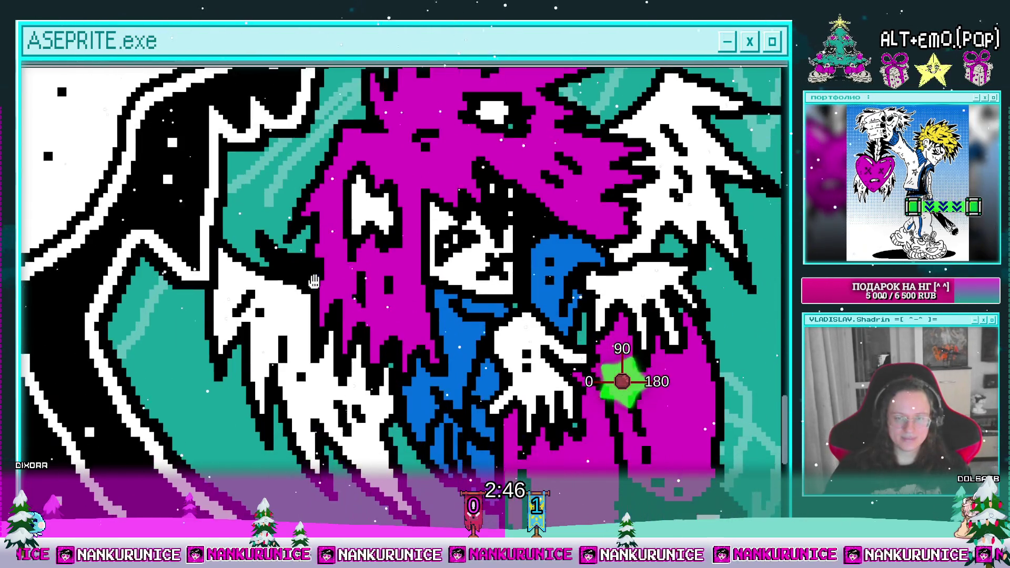
Zoom out to view the whole cave scene
scroll(310, 278, "down", 2)
scroll(315, 299, "down", 2)
scroll(308, 358, "down", 2)
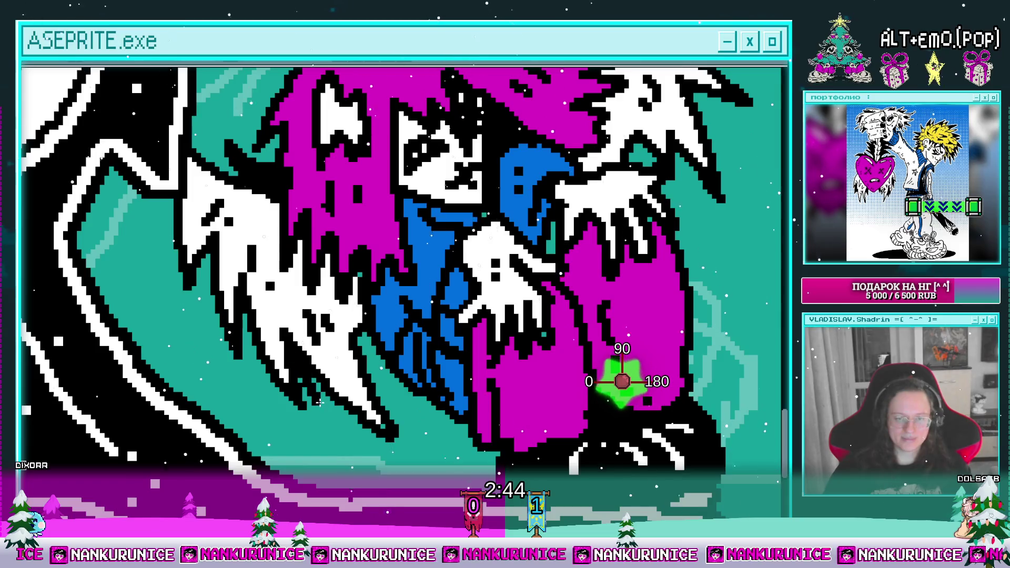
scroll(317, 346, "up", 2)
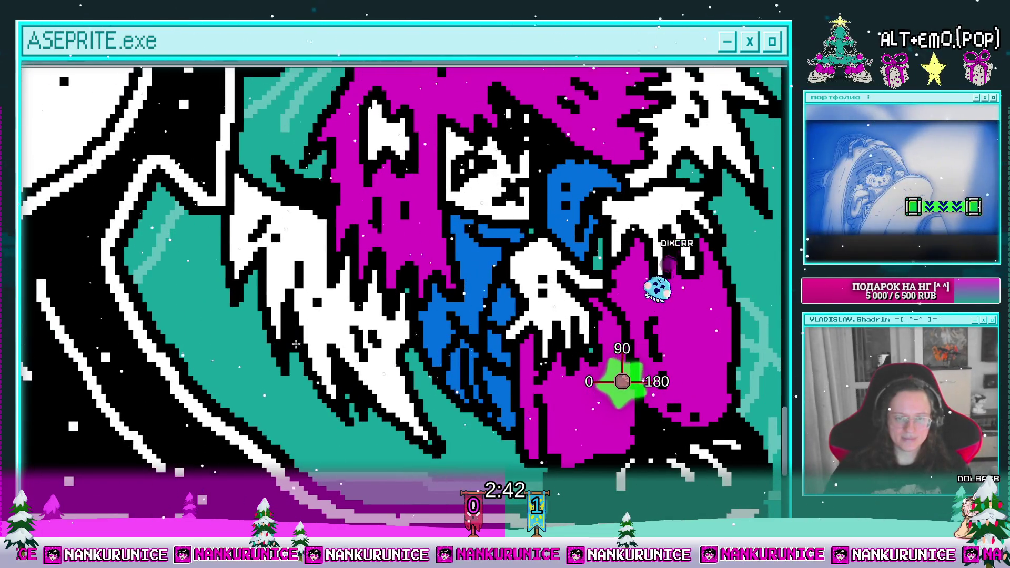
scroll(368, 336, "up", 3)
scroll(430, 324, "up", 2)
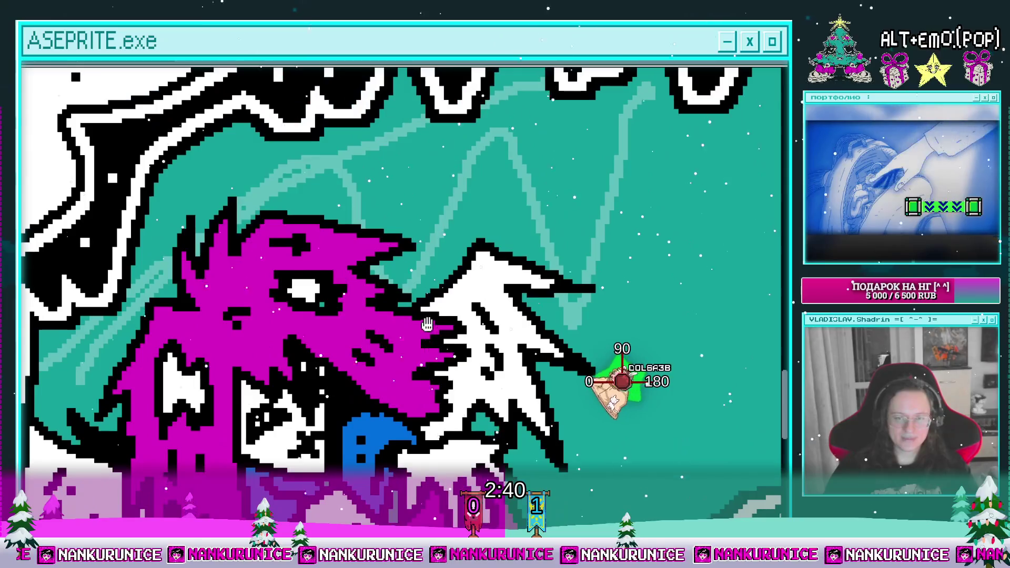
scroll(408, 268, "down", 2)
scroll(408, 269, "down", 1)
scroll(462, 286, "down", 2)
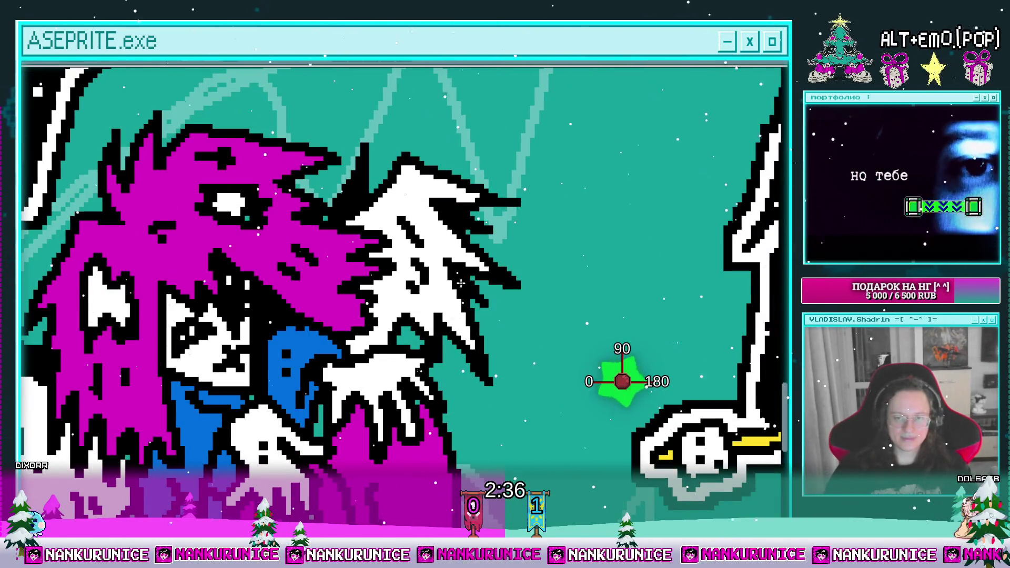
scroll(463, 286, "down", 2)
scroll(433, 279, "down", 2)
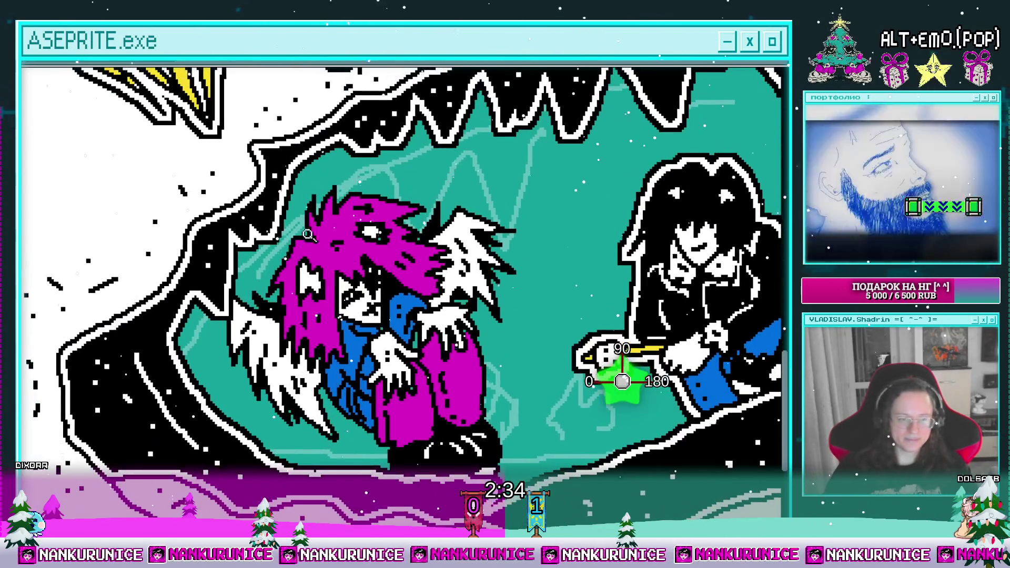
Try the Outline effect, undo it, then lasso-select the magenta creature
key("shift+o")
key("Return")
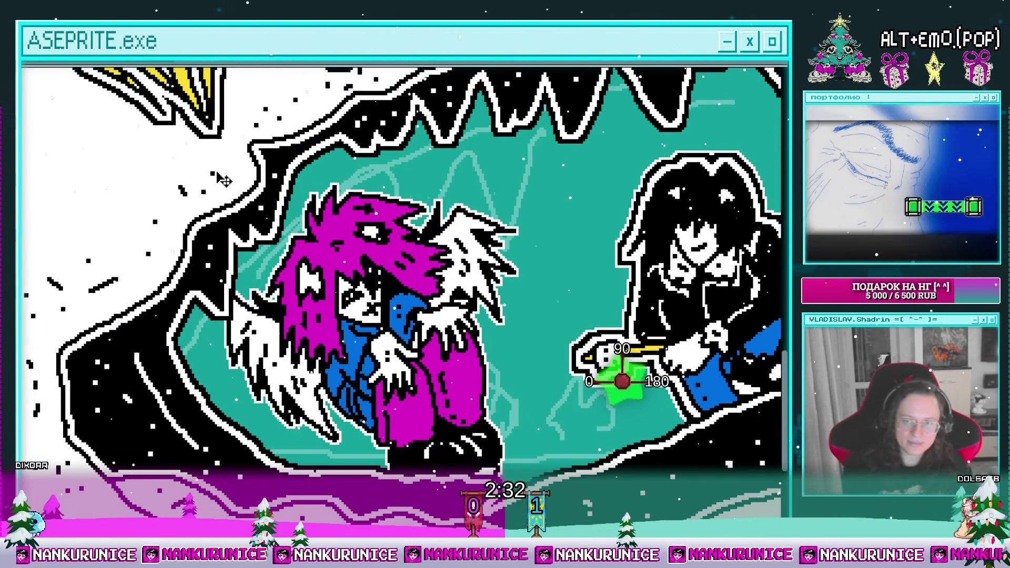
key("ctrl+z")
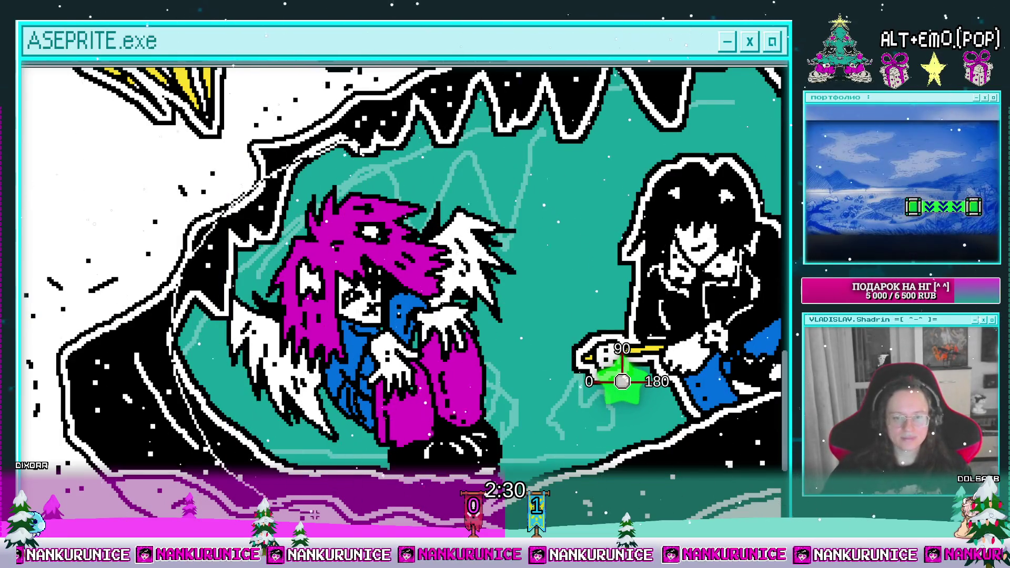
left_click_drag(568, 418, 473, 145)
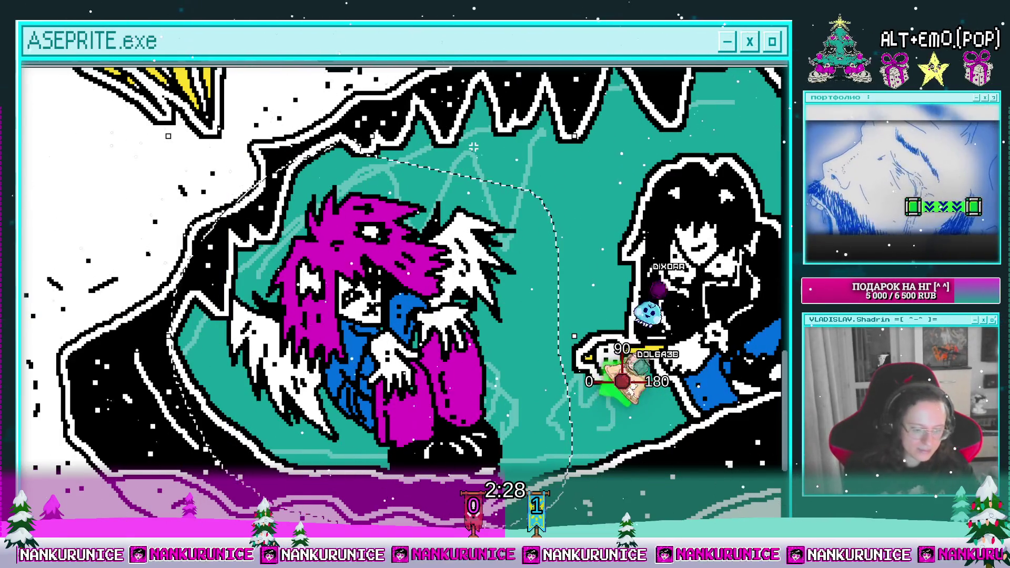
Apply a black Outline effect around the selected winged creature
key("shift+o")
key("Escape")
key("x")
key("shift+o")
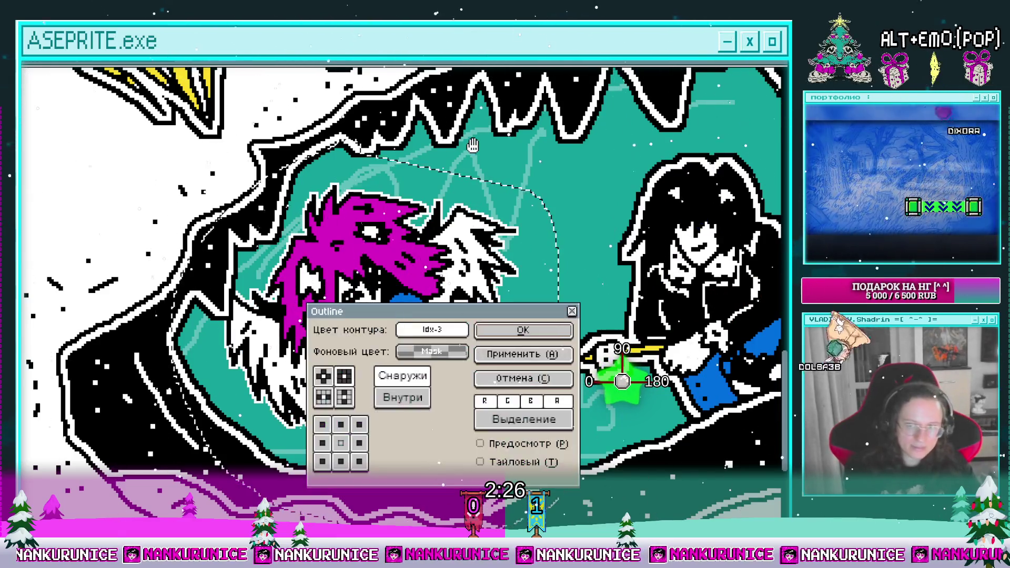
key("Return")
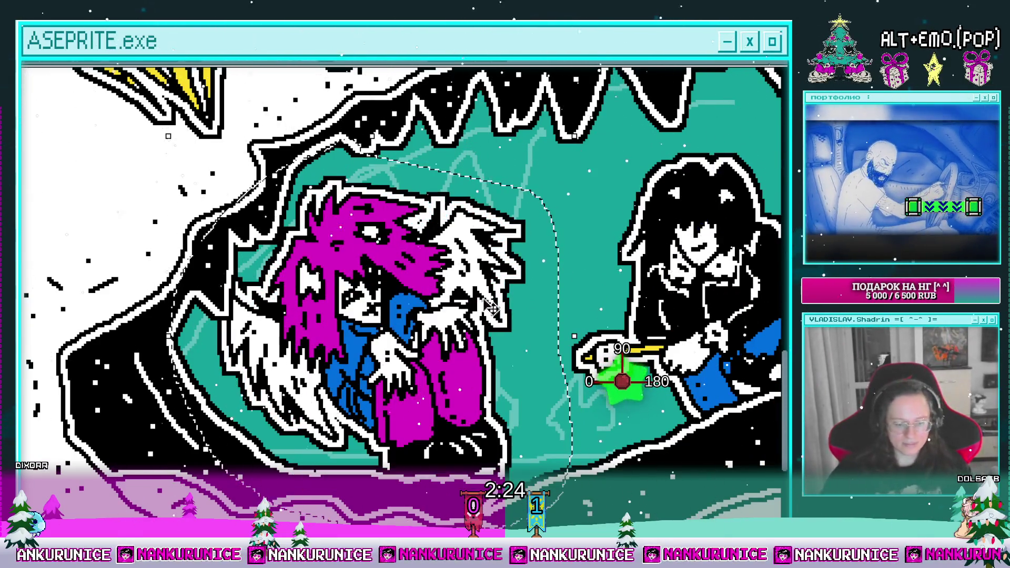
scroll(587, 218, "down", 2)
Add a new empty layer above Слой 199 and make it the drawing layer
key("Tab")
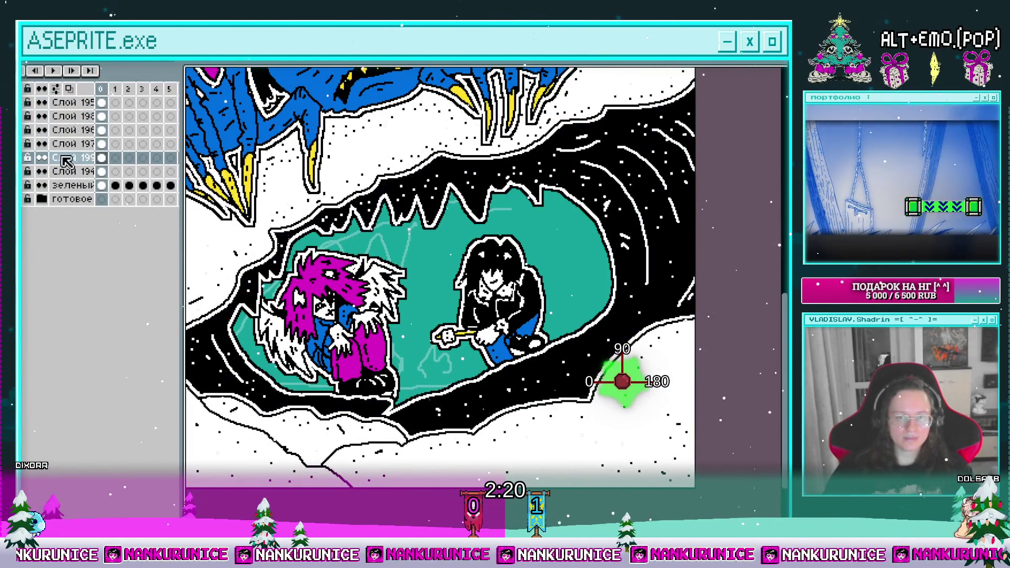
left_click(102, 146)
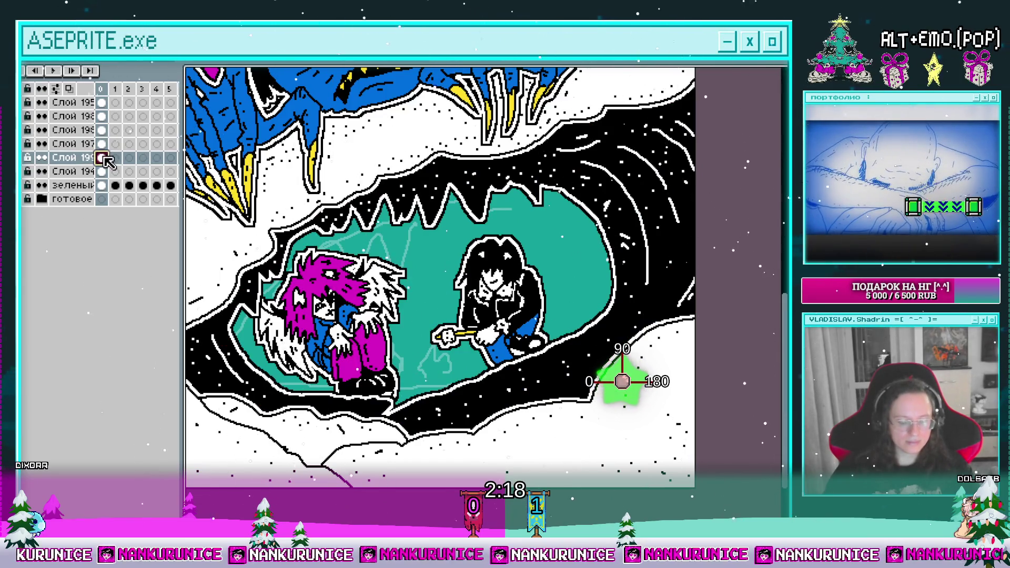
key("shift+n")
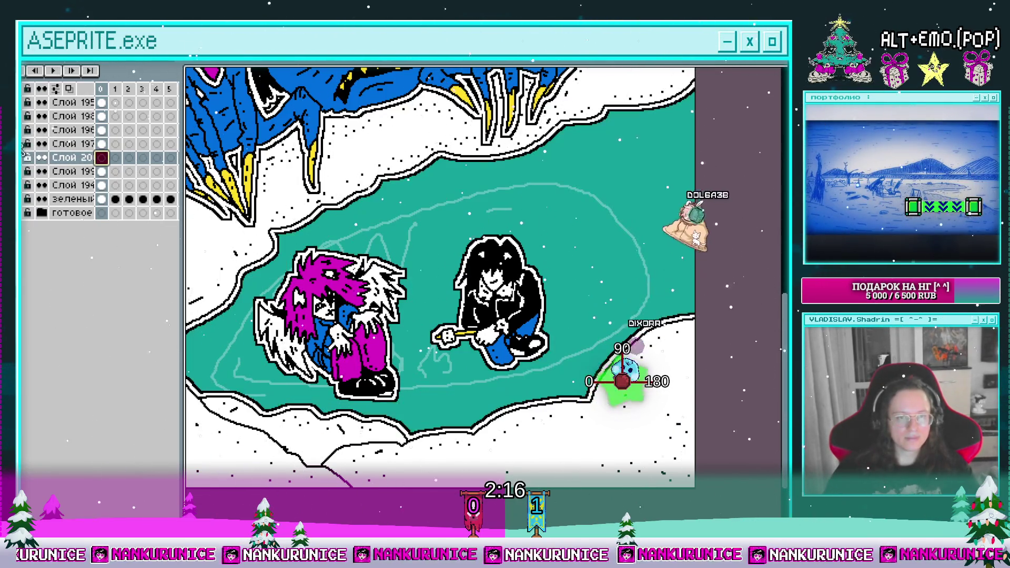
left_click(59, 161)
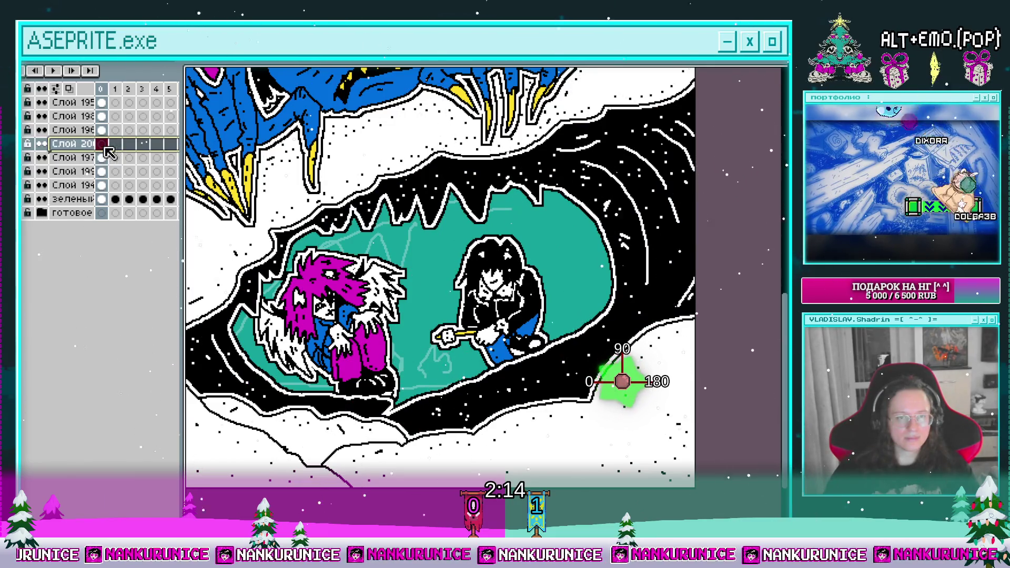
key("Tab")
scroll(378, 345, "up", 4)
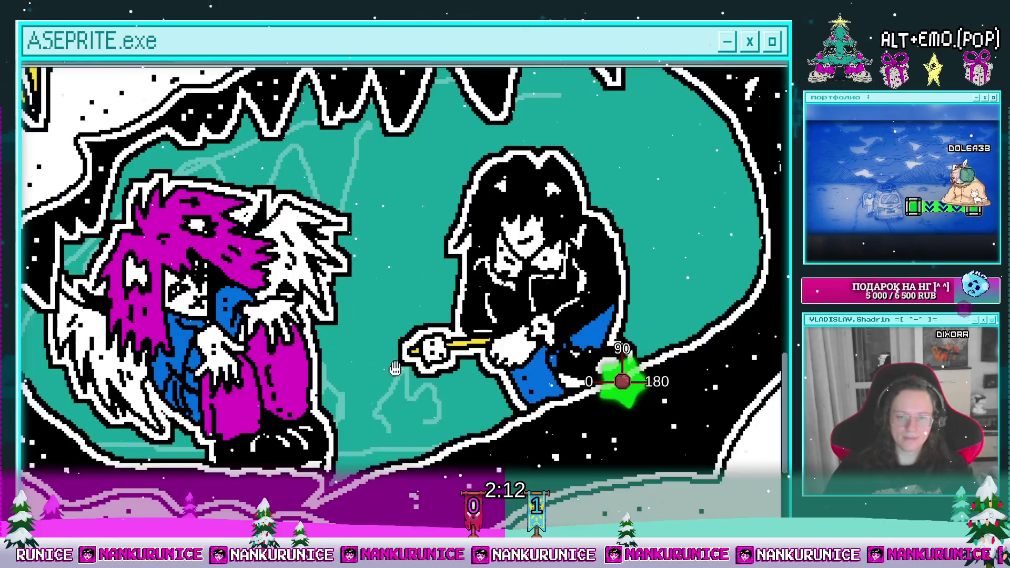
Paint two round white stones on the dark ground
scroll(385, 363, "up", 2)
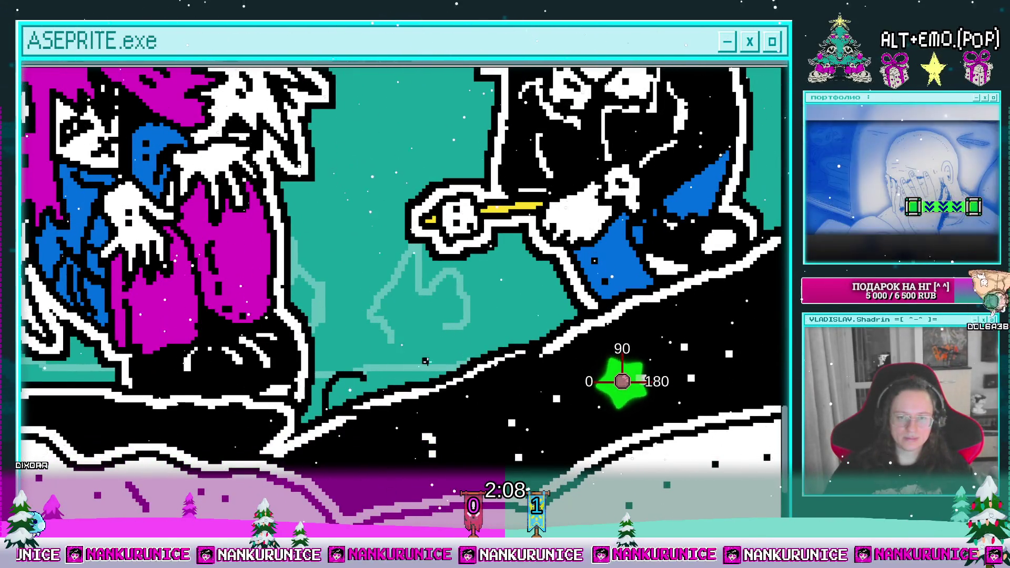
scroll(401, 343, "down", 1)
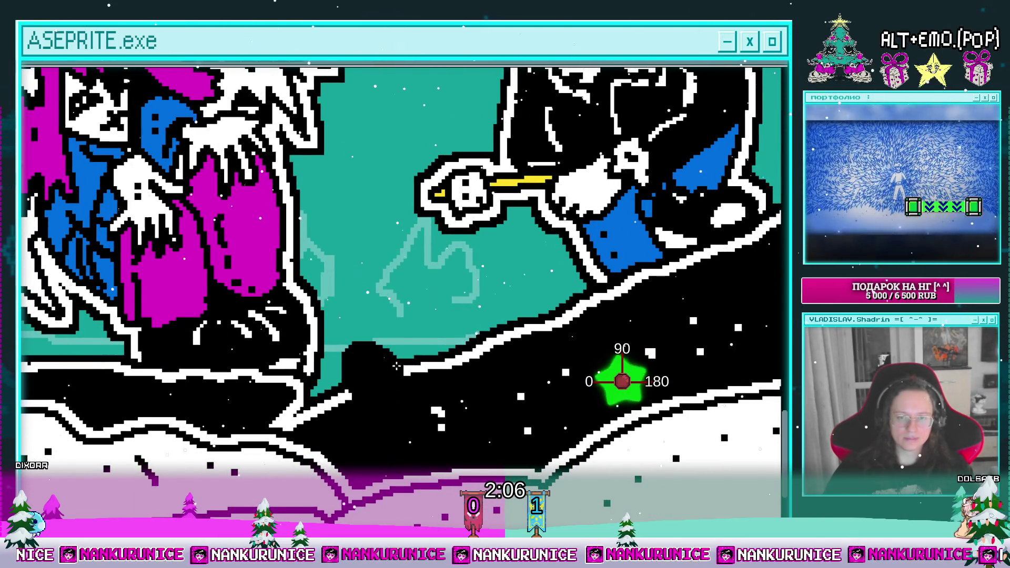
left_click(375, 368)
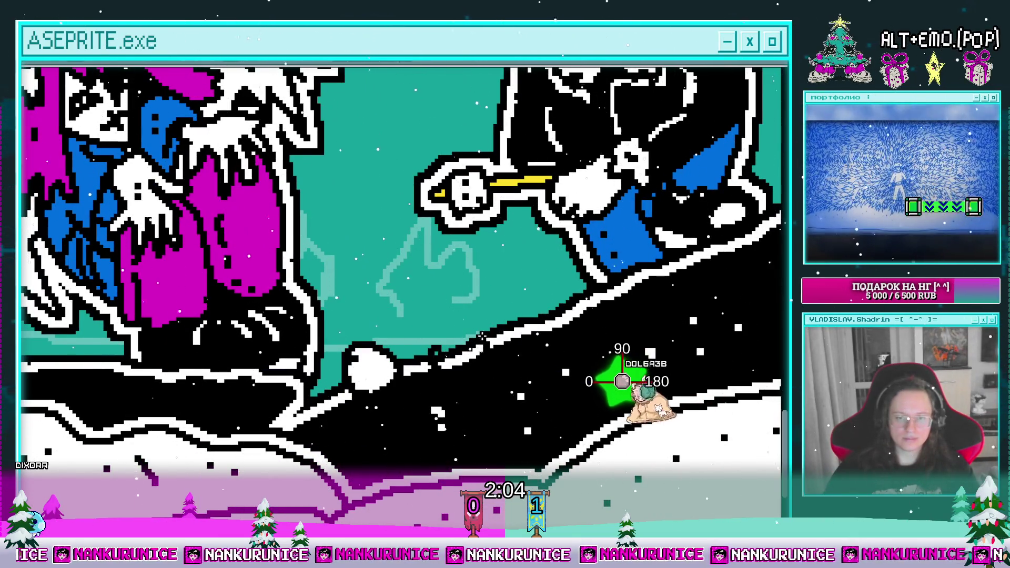
left_click(460, 347)
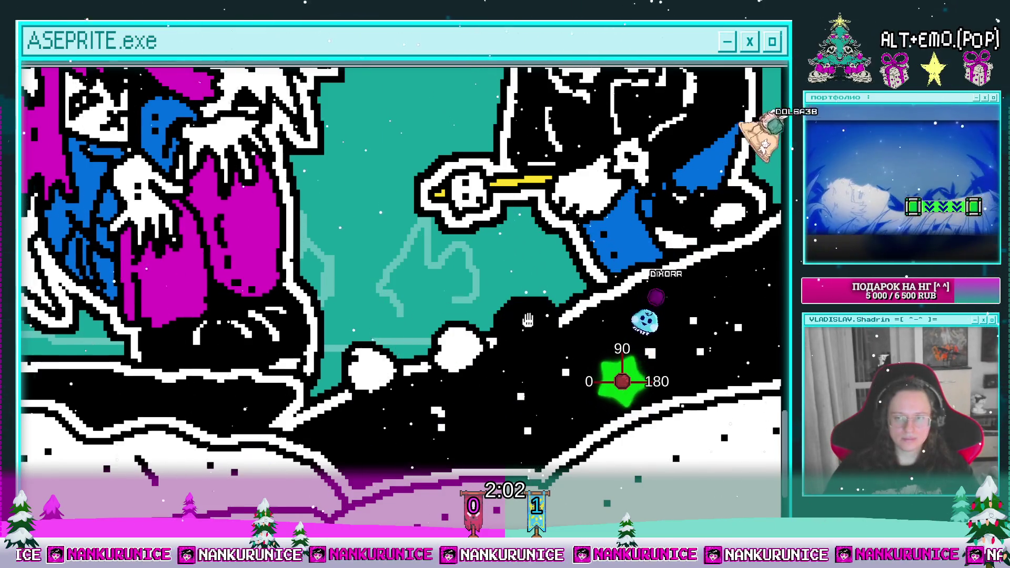
Draw a black zigzag flame outline rising above the stones
scroll(504, 345, "up", 1)
left_click_drag(500, 345, 489, 363)
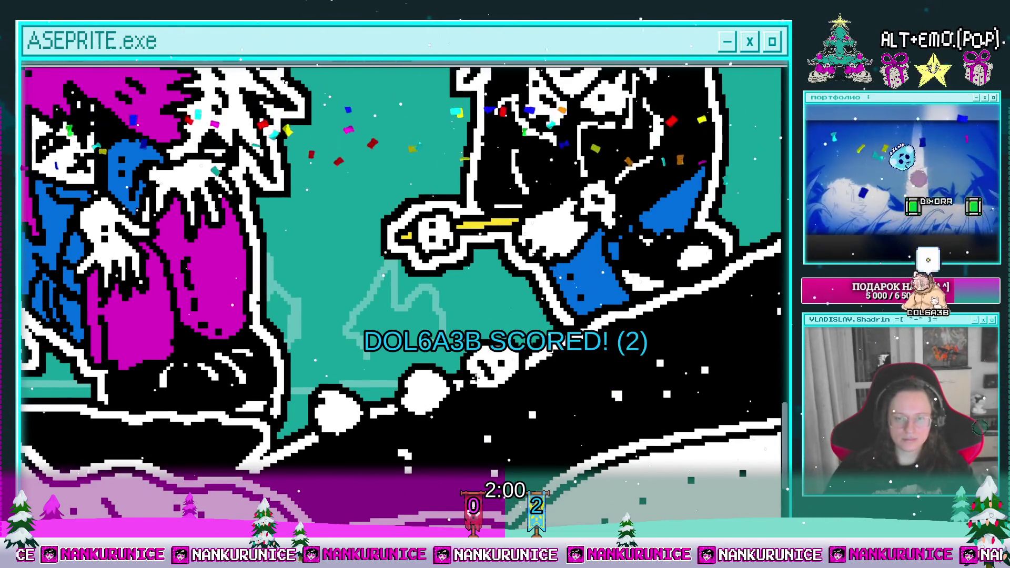
scroll(345, 406, "up", 1)
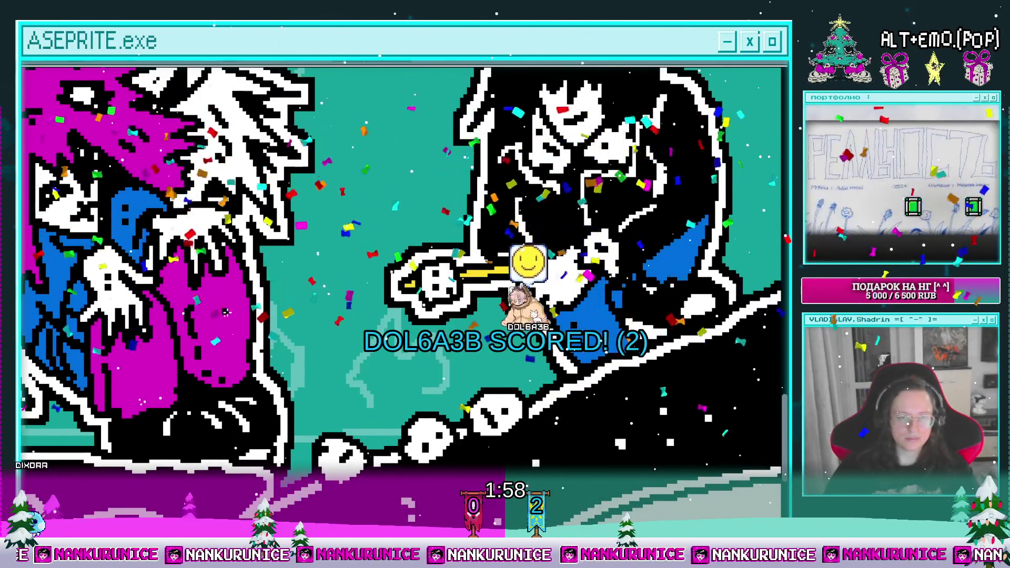
scroll(317, 416, "up", 1)
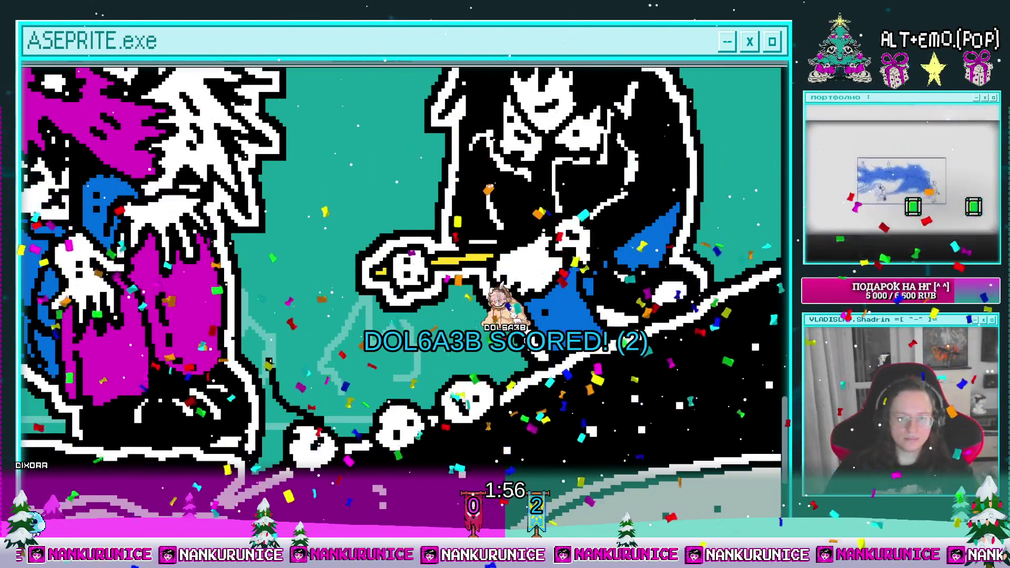
left_click_drag(288, 389, 328, 231)
left_click_drag(305, 323, 451, 363)
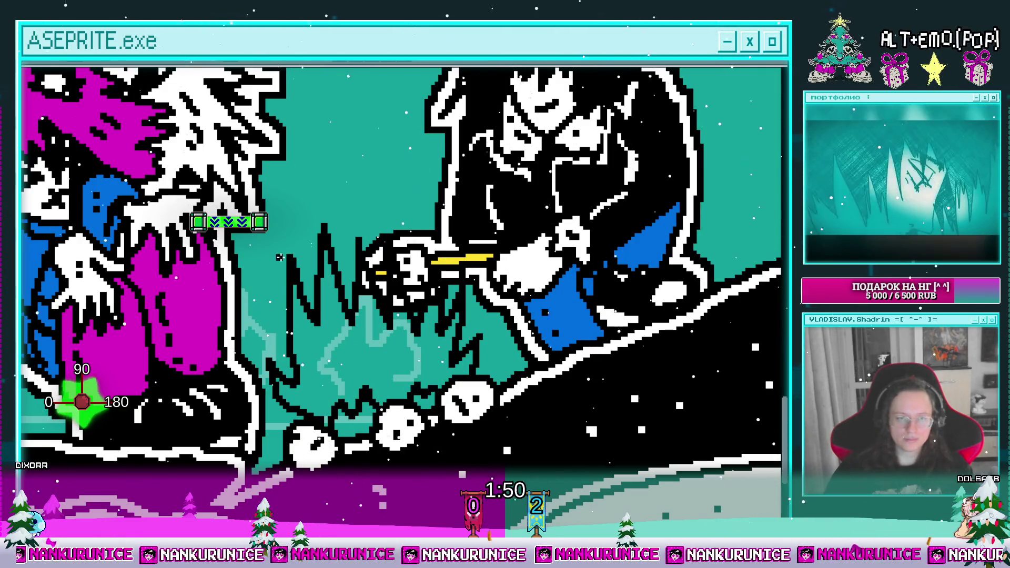
Fill the flame magenta and draw two white curves inside it
left_click(369, 361)
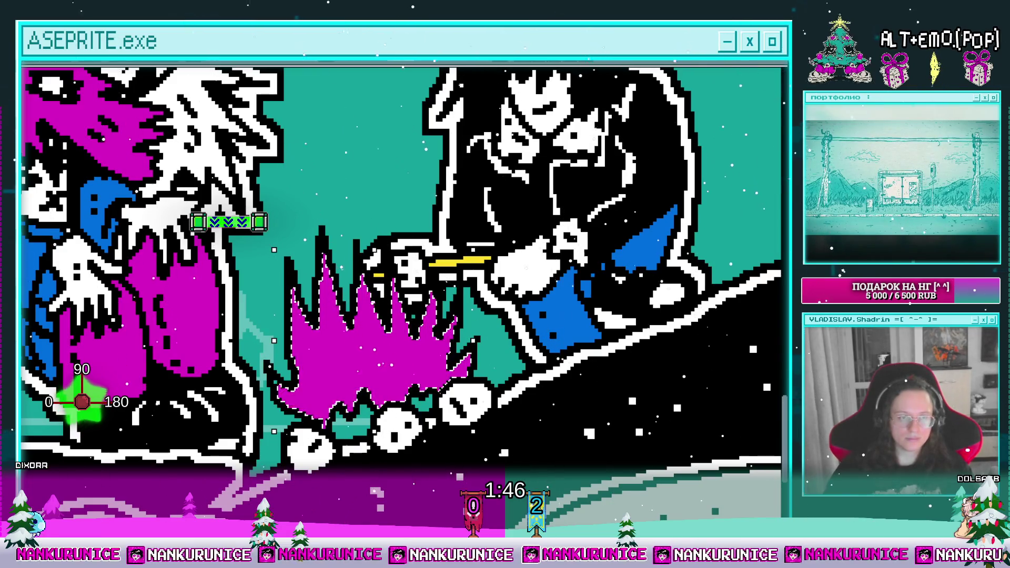
left_click(348, 348)
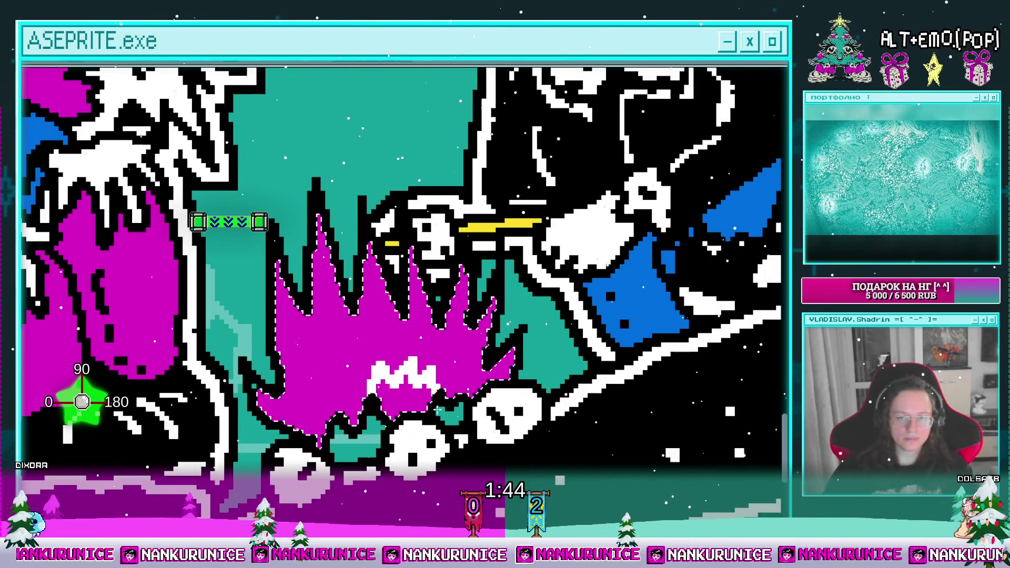
left_click_drag(436, 404, 451, 429)
left_click_drag(364, 441, 413, 356)
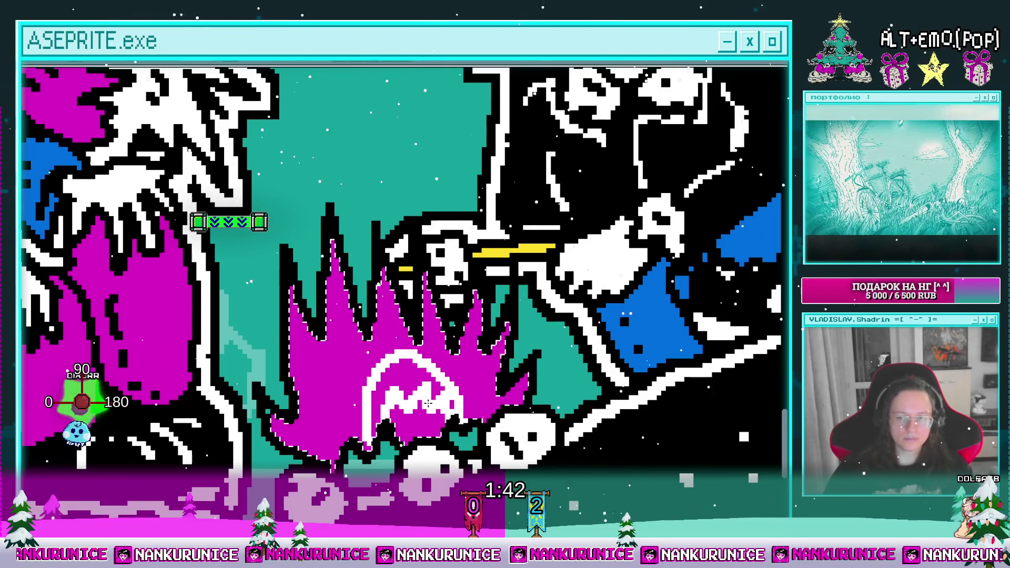
Add three white diagonal highlight stripes across the flame
scroll(412, 372, "down", 1)
left_click_drag(302, 268, 336, 400)
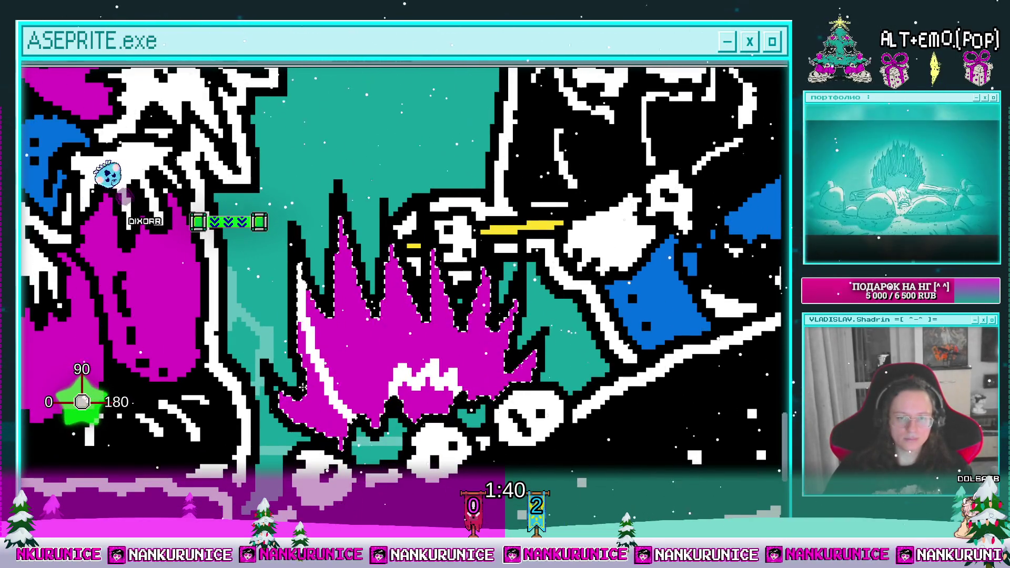
left_click_drag(341, 247, 363, 420)
left_click_drag(353, 273, 379, 411)
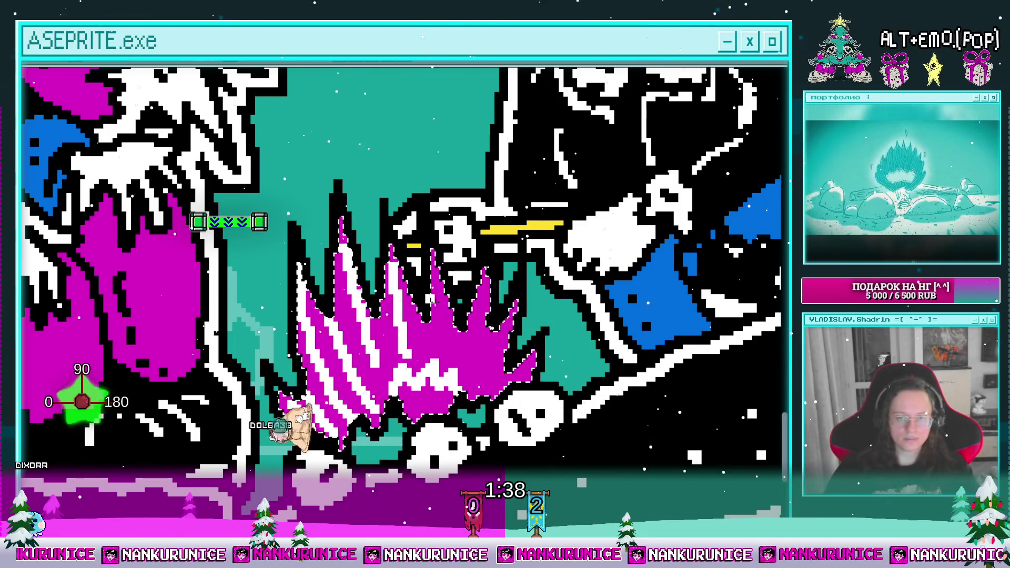
scroll(554, 351, "down", 3)
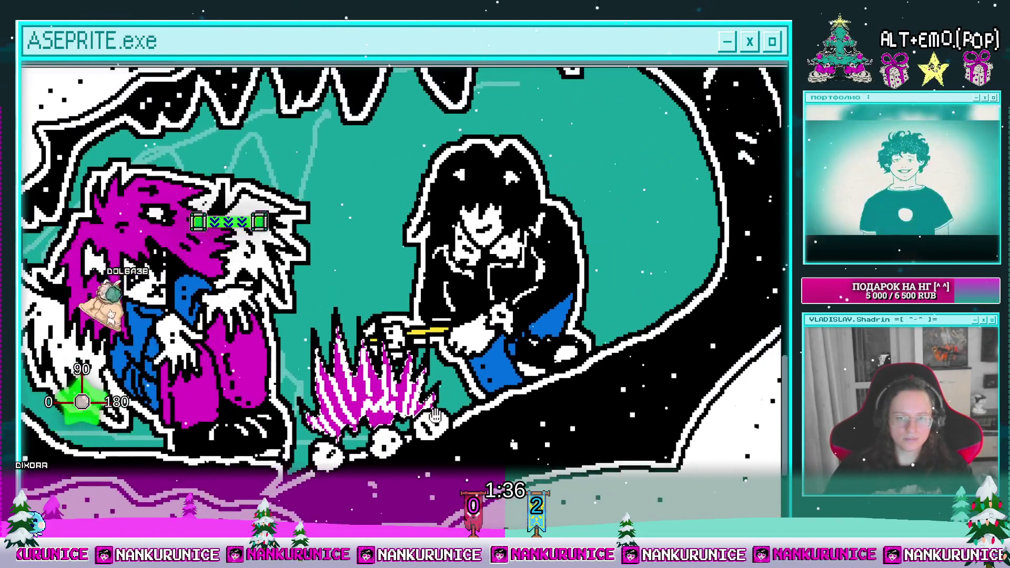
scroll(577, 266, "down", 1)
scroll(577, 265, "down", 2)
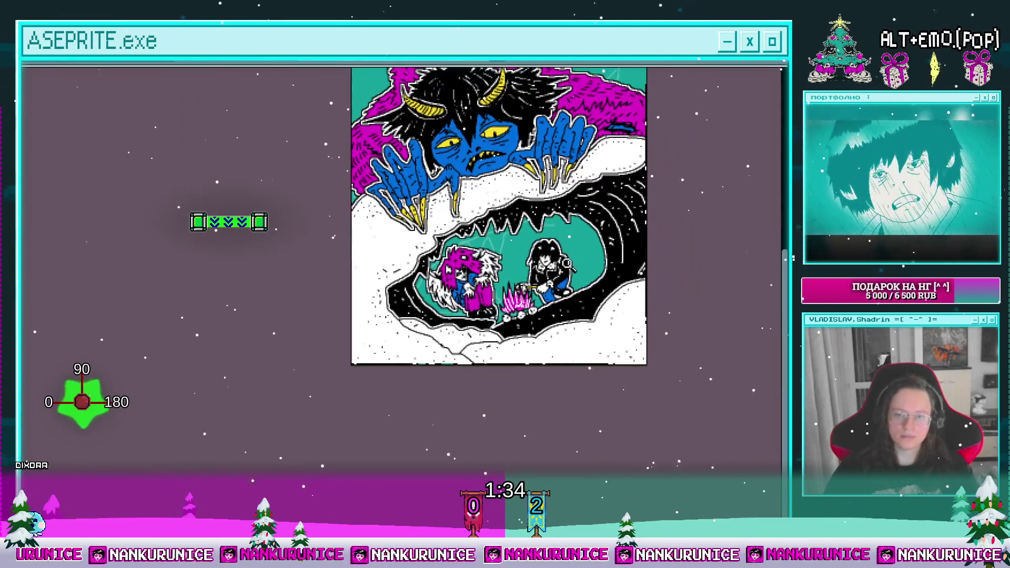
scroll(497, 322, "up", 2)
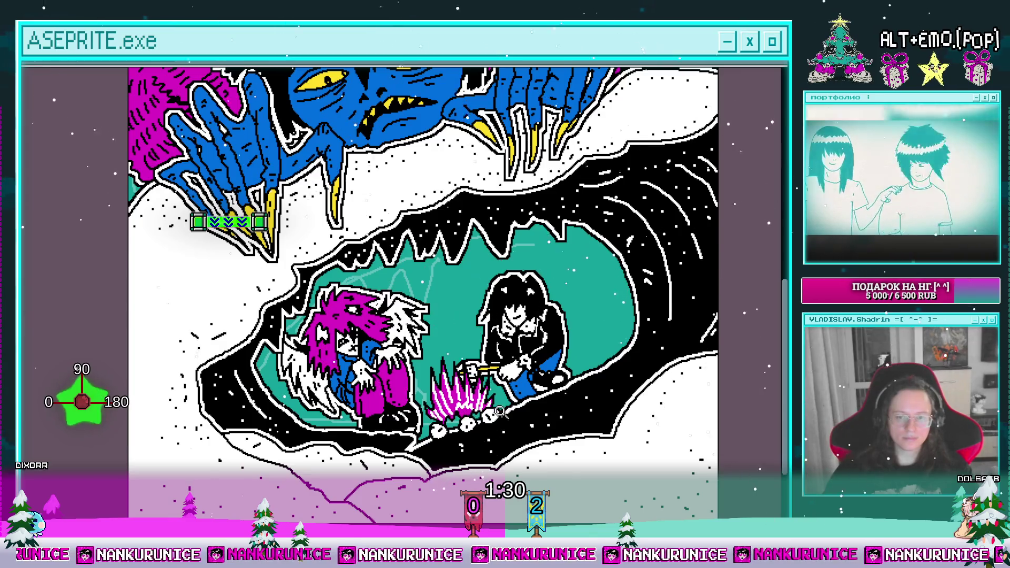
scroll(463, 359, "up", 3)
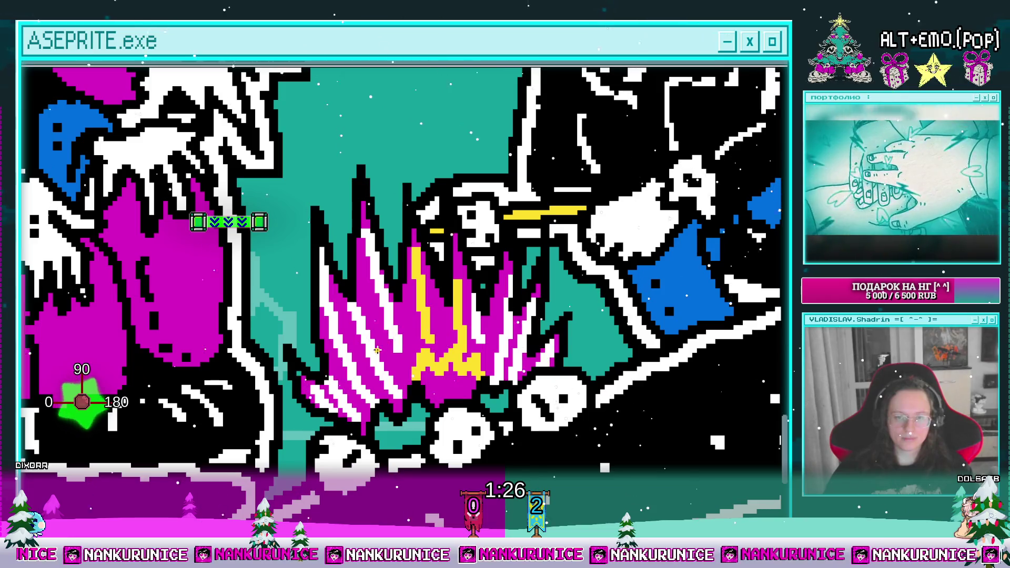
Undo the accidental yellow fire fill and draw three wisp outlines above the campfire
key("ctrl+z")
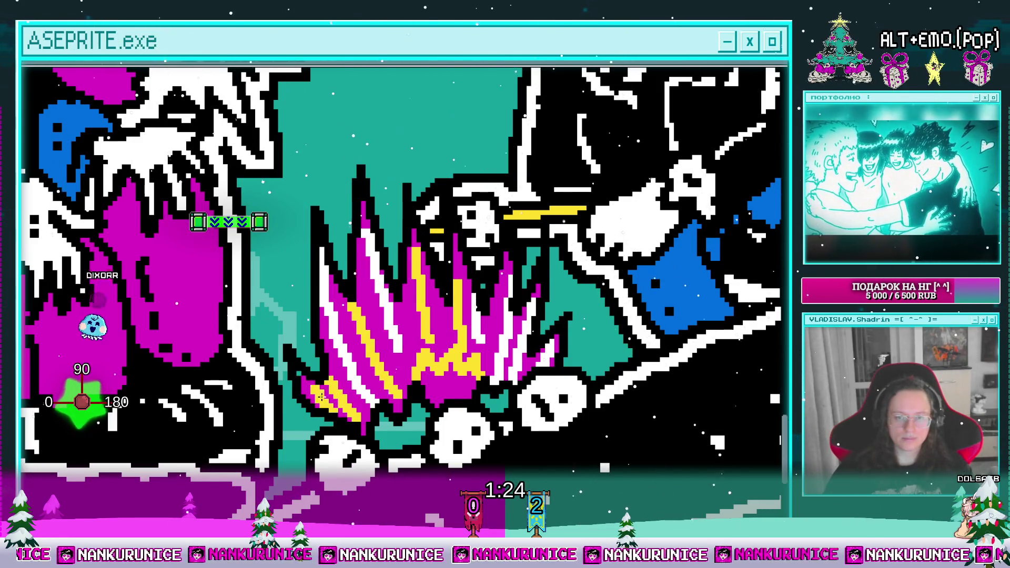
scroll(538, 355, "down", 3)
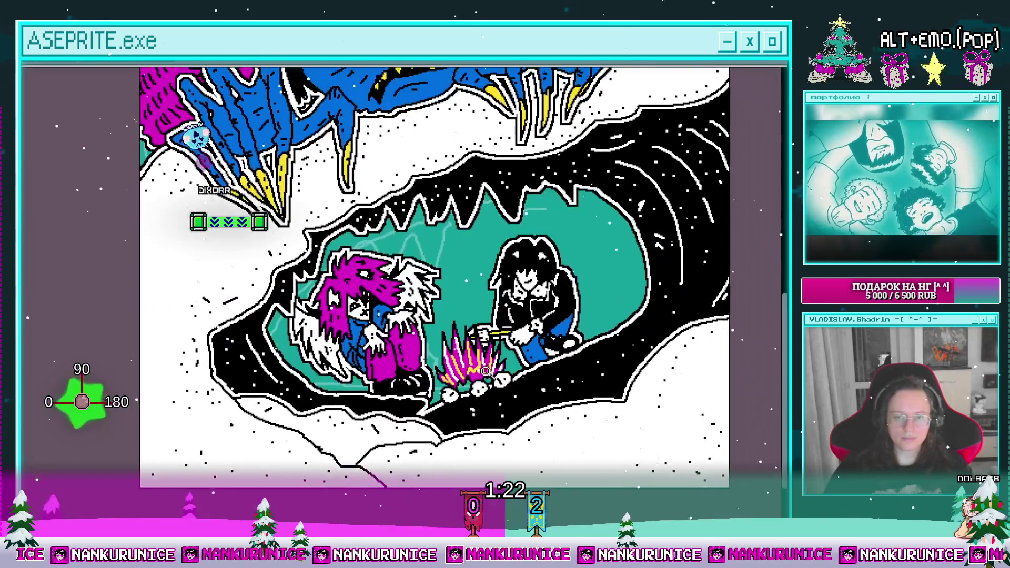
scroll(453, 416, "up", 3)
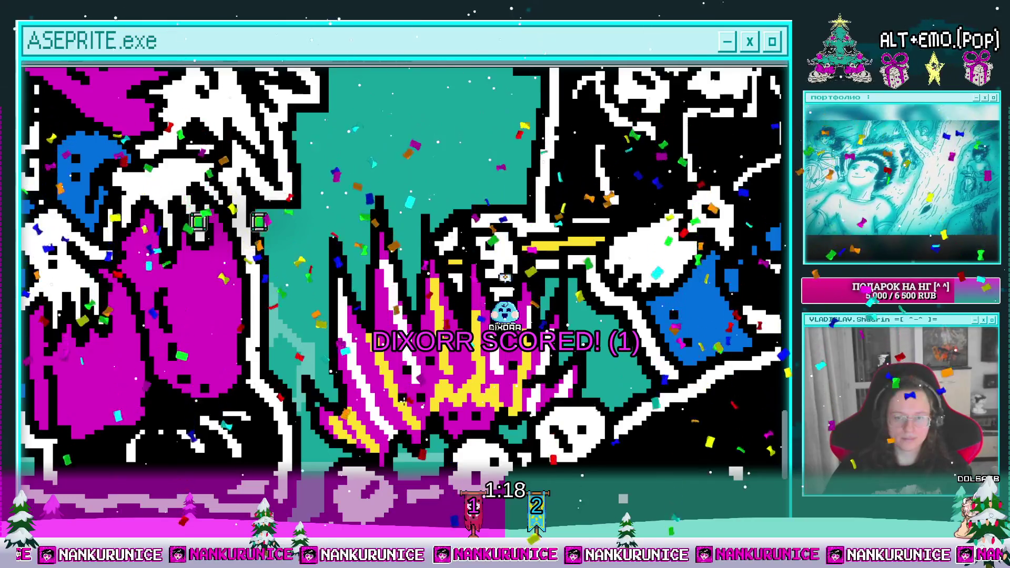
left_click_drag(449, 242, 406, 390)
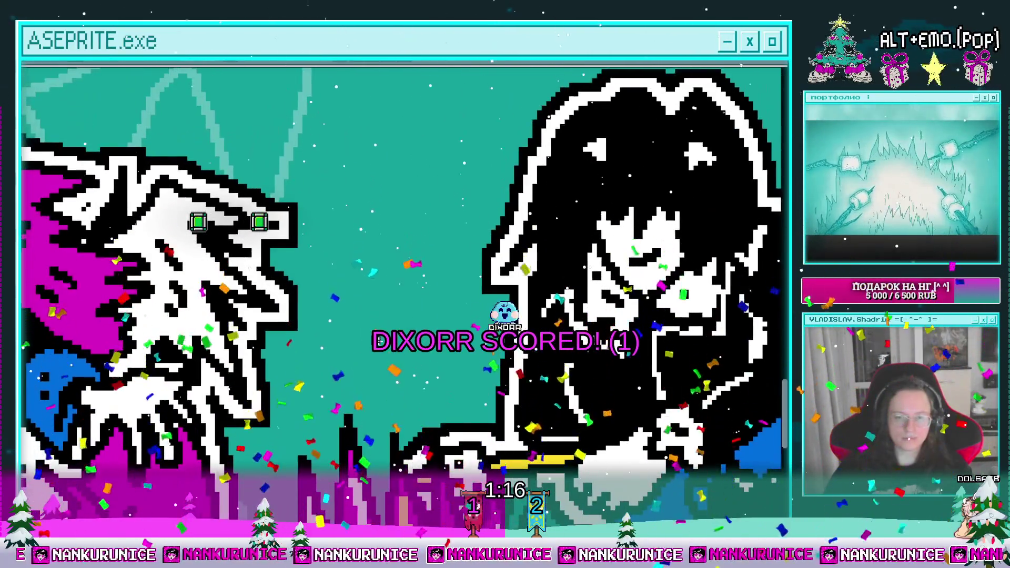
left_click_drag(392, 205, 389, 344)
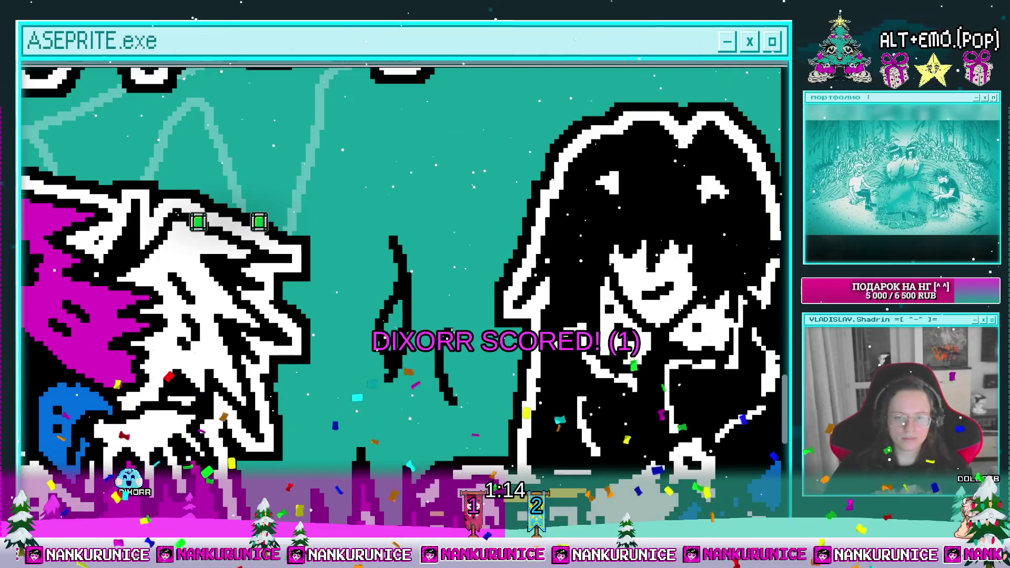
scroll(450, 389, "up", 1)
left_click_drag(500, 310, 505, 384)
mouse_move(394, 397)
left_mouse_down()
mouse_move(398, 323)
mouse_move(404, 403)
left_mouse_up()
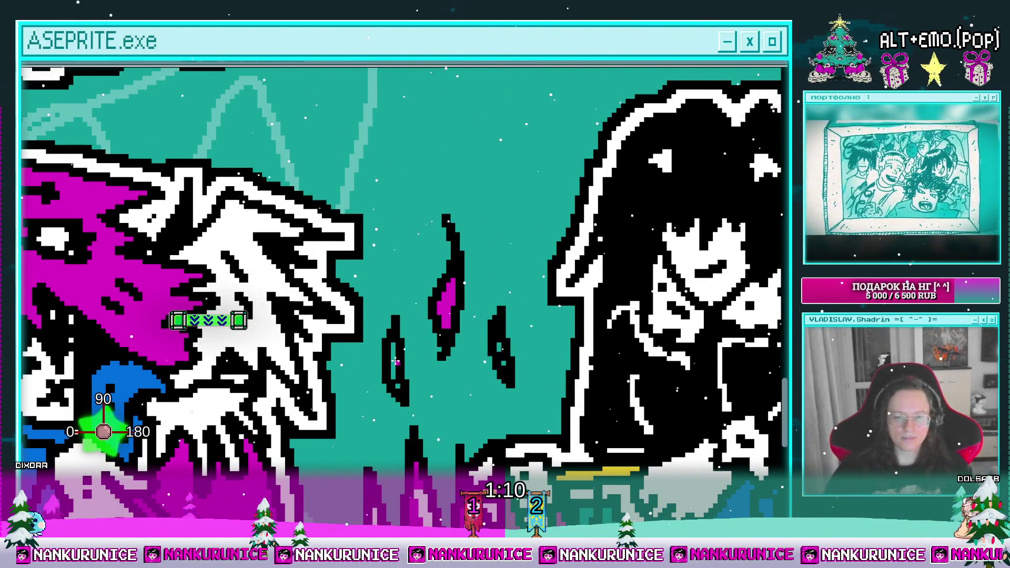
Fill the right wisp magenta and save the file
left_click(503, 358)
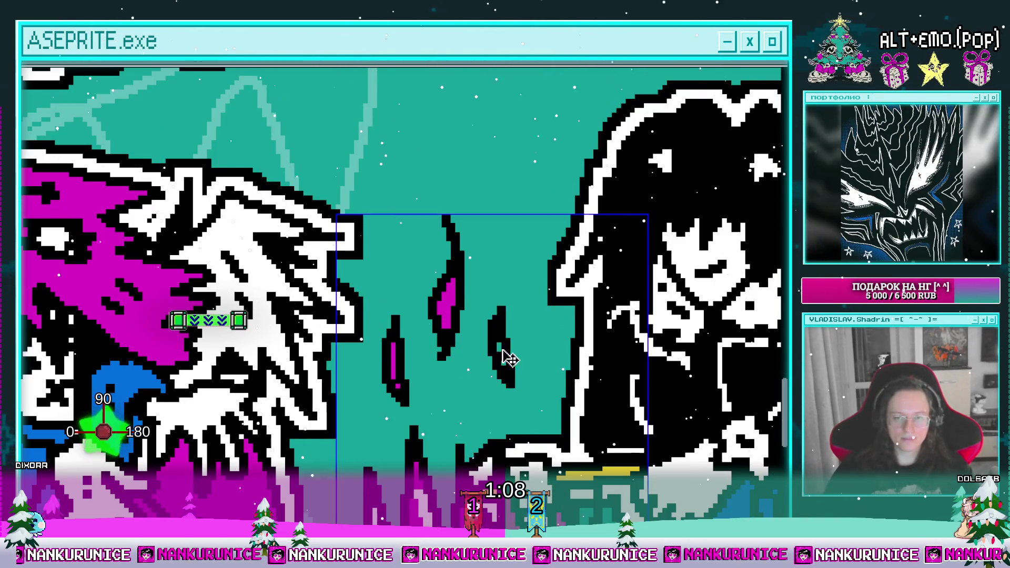
scroll(539, 340, "down", 3)
key("ctrl+s")
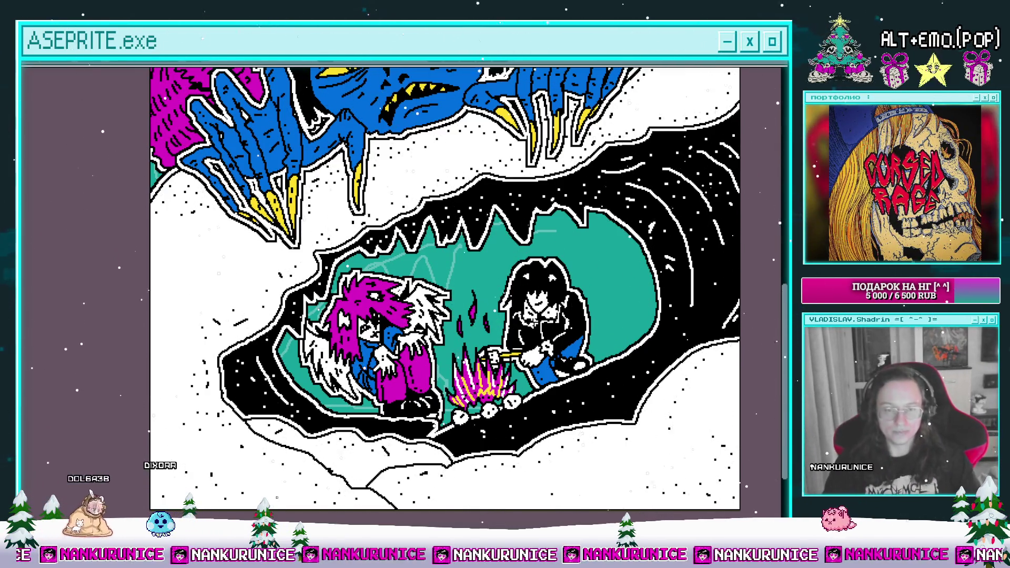
Apply two Outline effect passes around the campfire wisps
left_click_drag(554, 277, 531, 307)
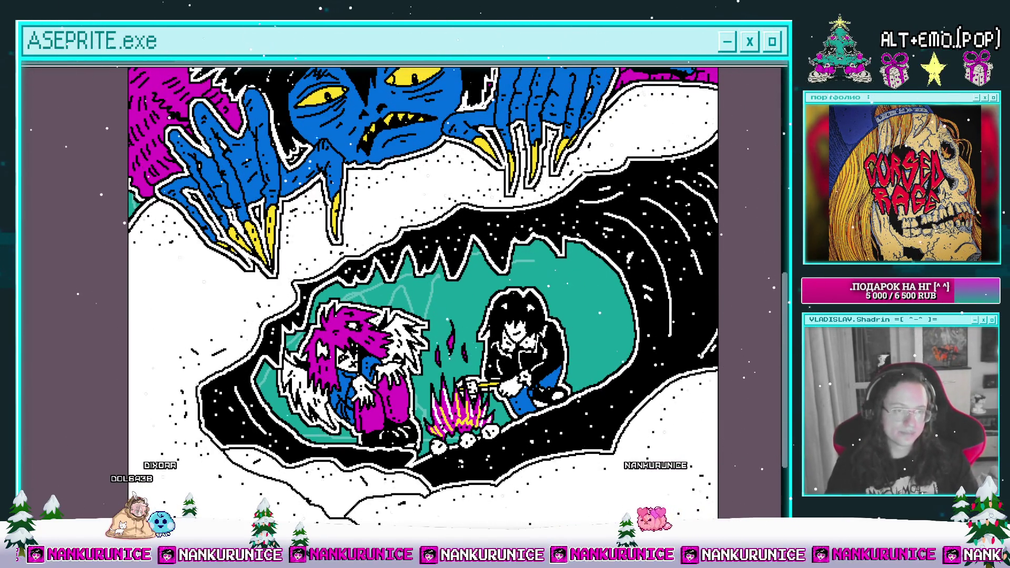
key("Return")
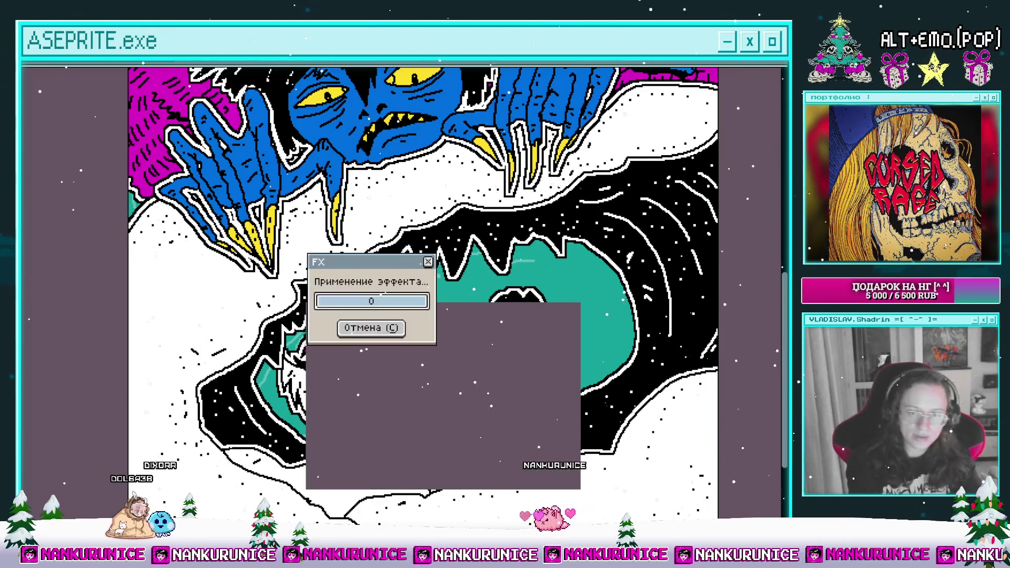
key("shift+o")
key("Return")
key("shift+o")
key("Return")
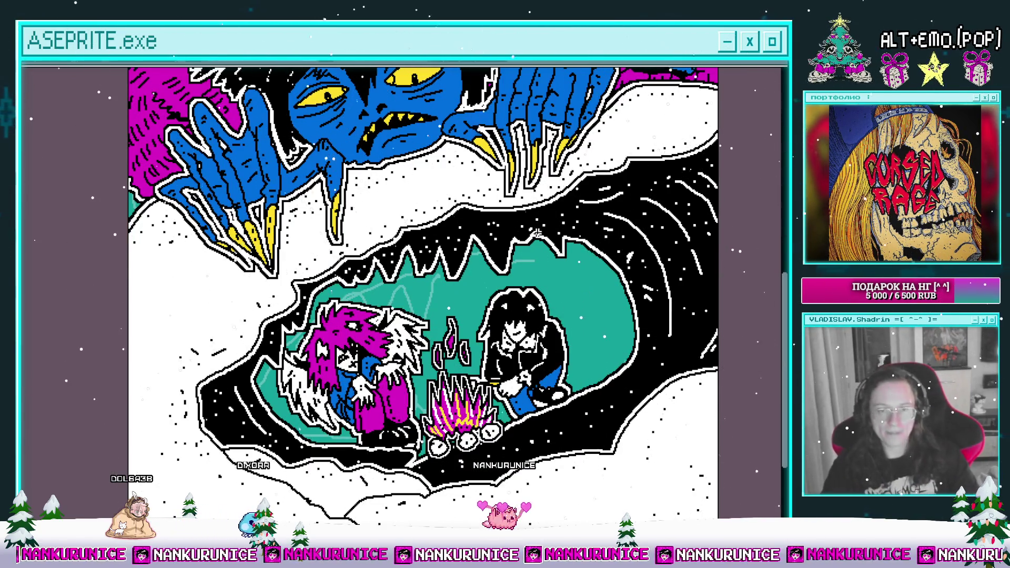
scroll(488, 255, "down", 2)
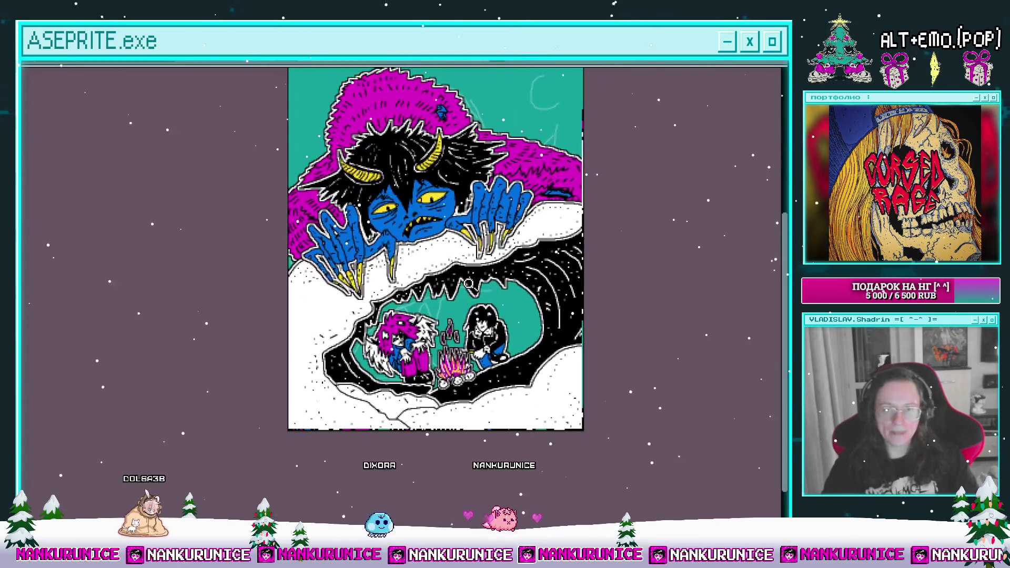
Fill the spiky outline atop the magenta fur solid black
key("Tab")
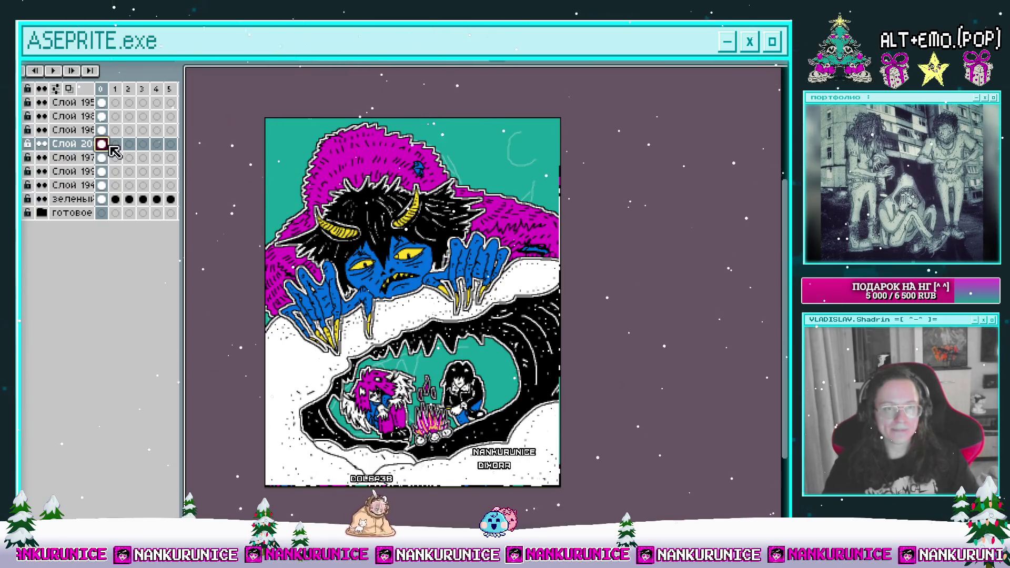
key("Tab")
scroll(397, 250, "up", 1)
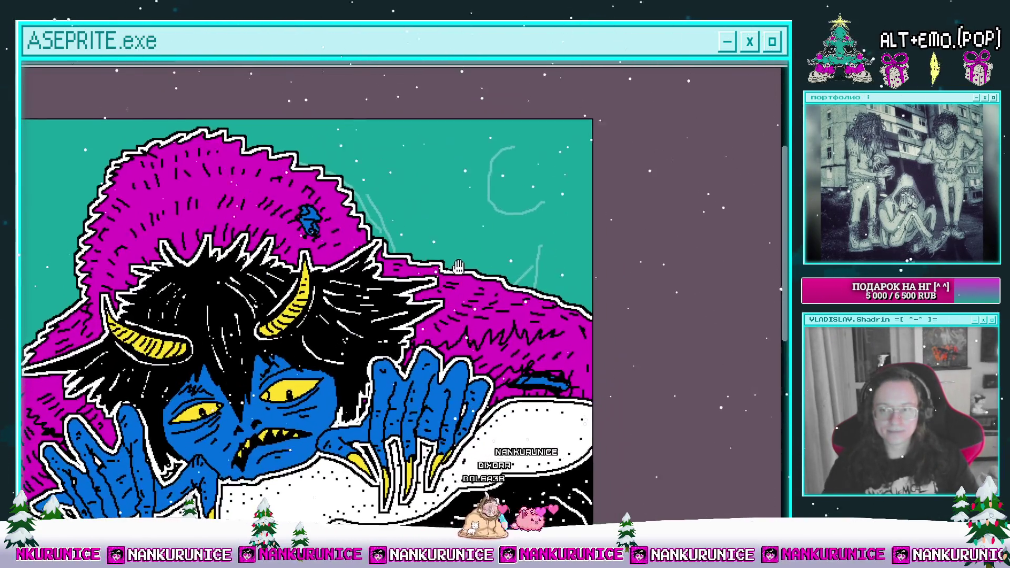
left_click_drag(397, 251, 375, 269)
scroll(375, 270, "up", 1)
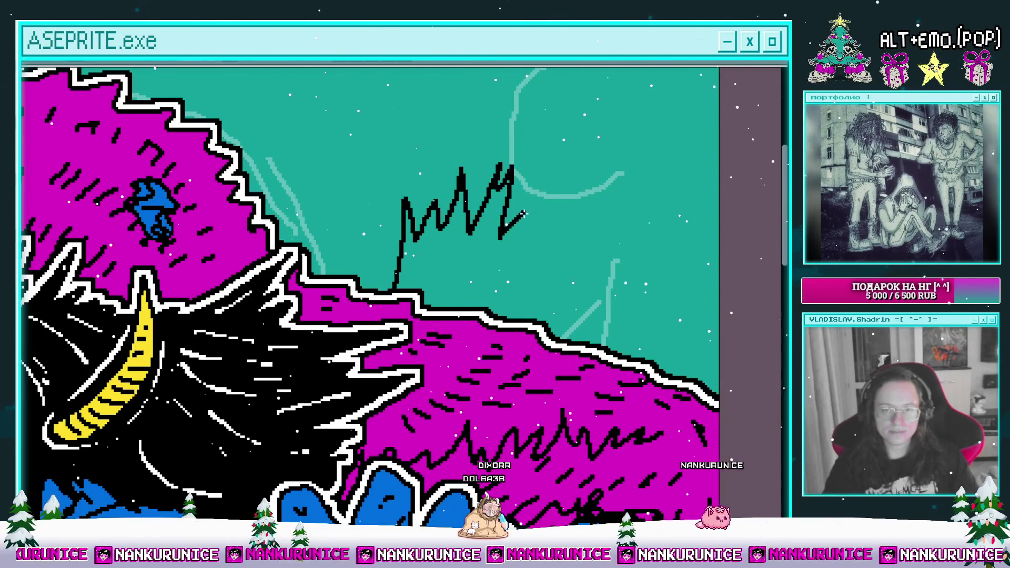
left_click(458, 242)
Inspect the horns and hair, then recentre the view on the whole picture
scroll(422, 253, "down", 3)
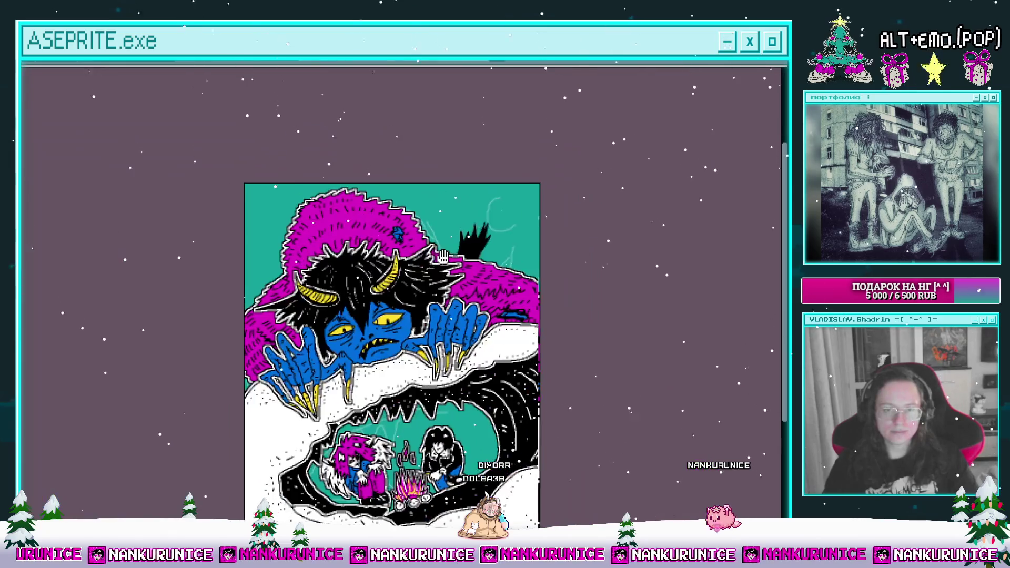
scroll(455, 260, "up", 2)
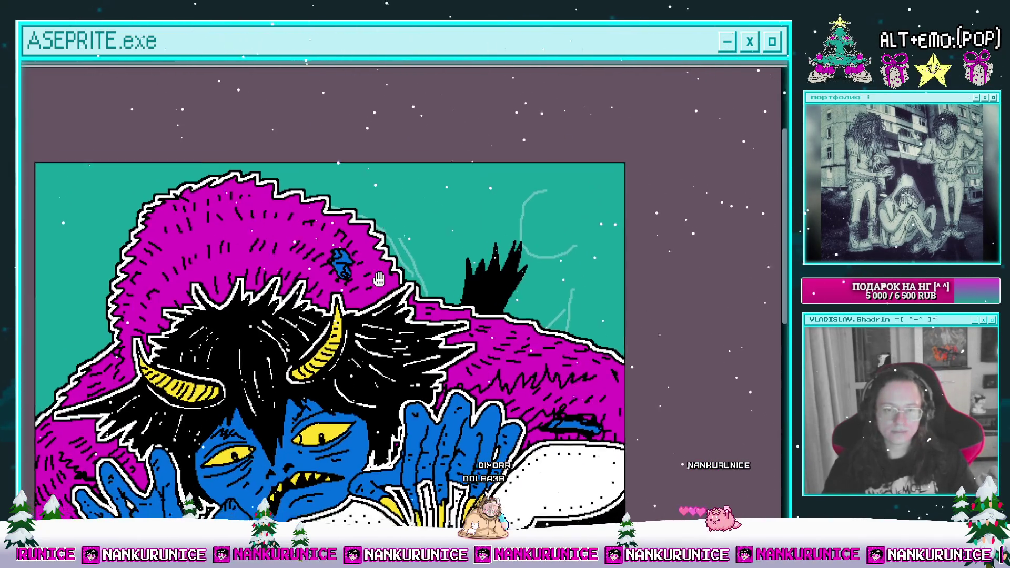
scroll(431, 229, "down", 1)
left_click_drag(330, 230, 415, 202)
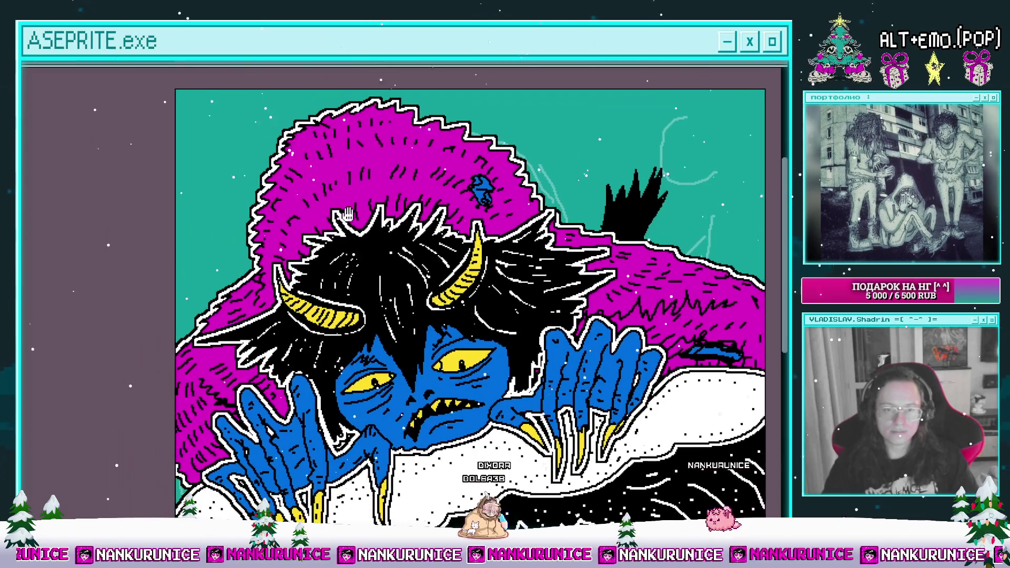
scroll(242, 260, "up", 2)
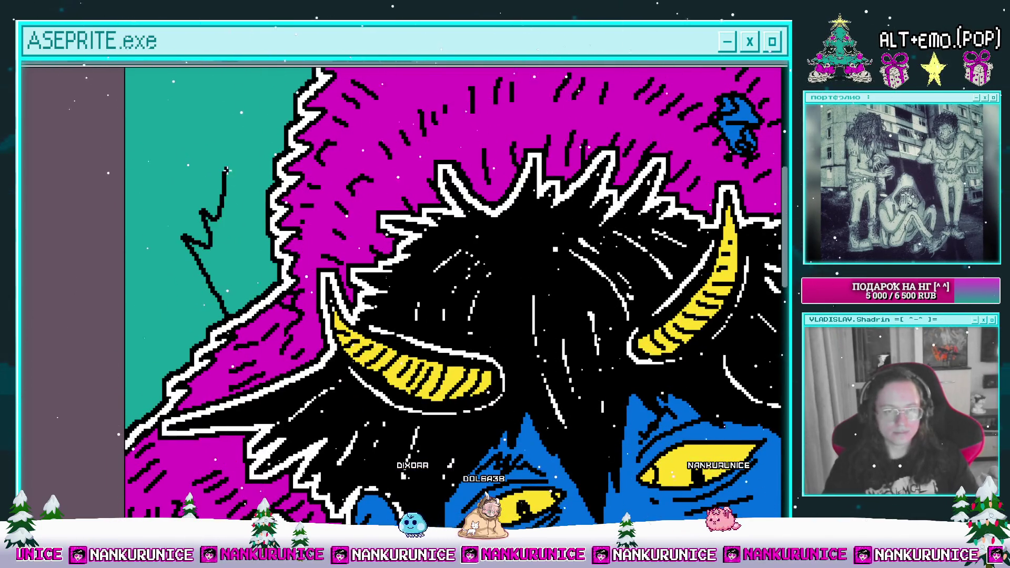
scroll(262, 275, "down", 2)
left_click_drag(262, 275, 227, 313)
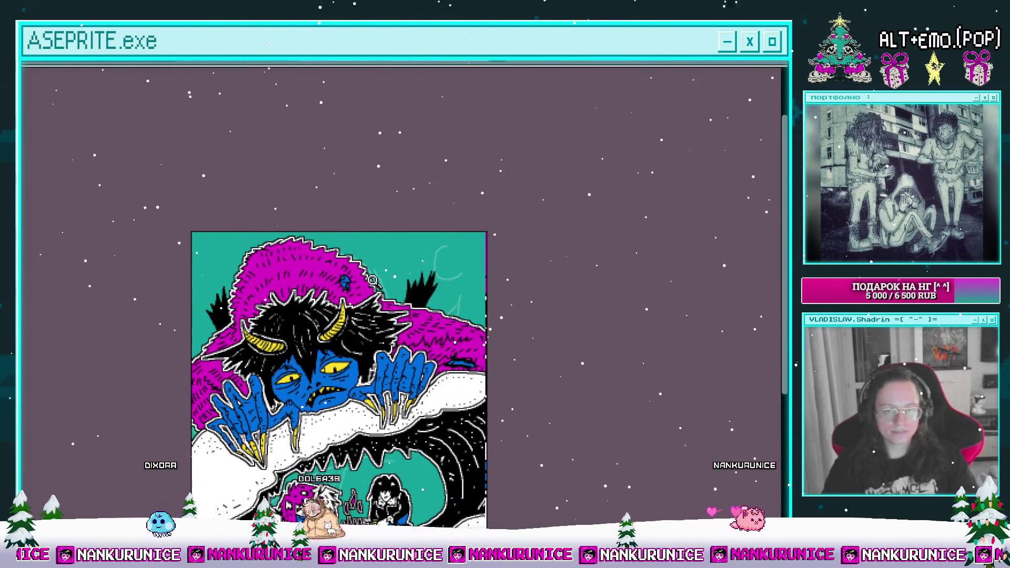
Fill the rounded head outline on the black spiky shape with blue
scroll(398, 279, "up", 2)
scroll(399, 279, "up", 2)
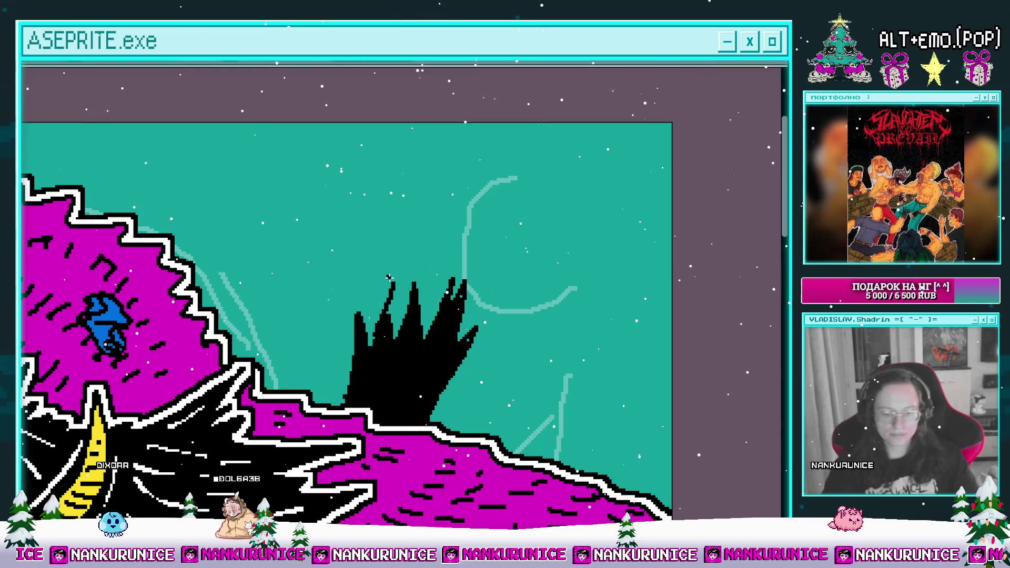
mouse_move(395, 252)
left_mouse_down()
mouse_move(379, 337)
mouse_move(400, 343)
left_mouse_up()
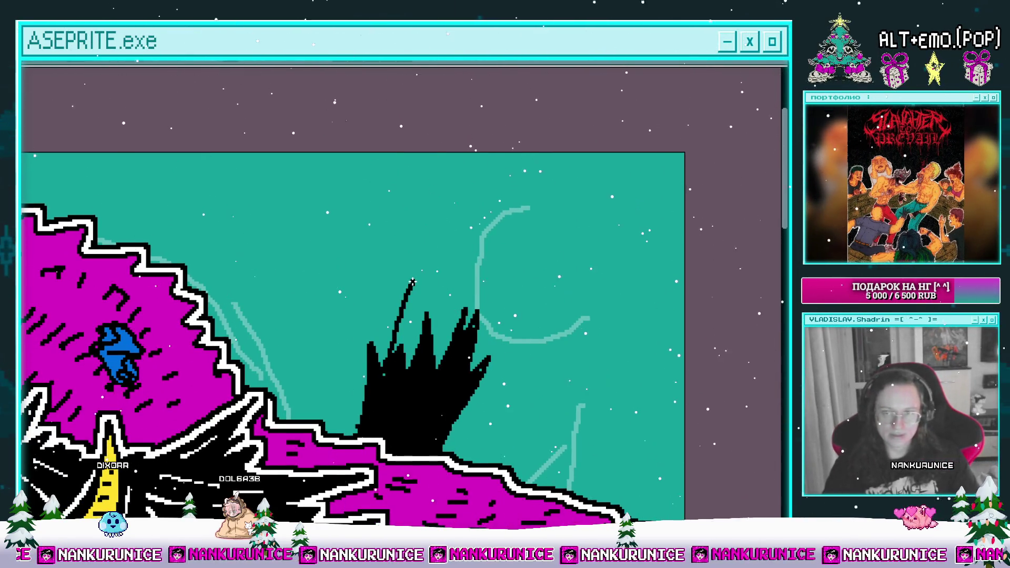
left_click_drag(413, 282, 388, 298)
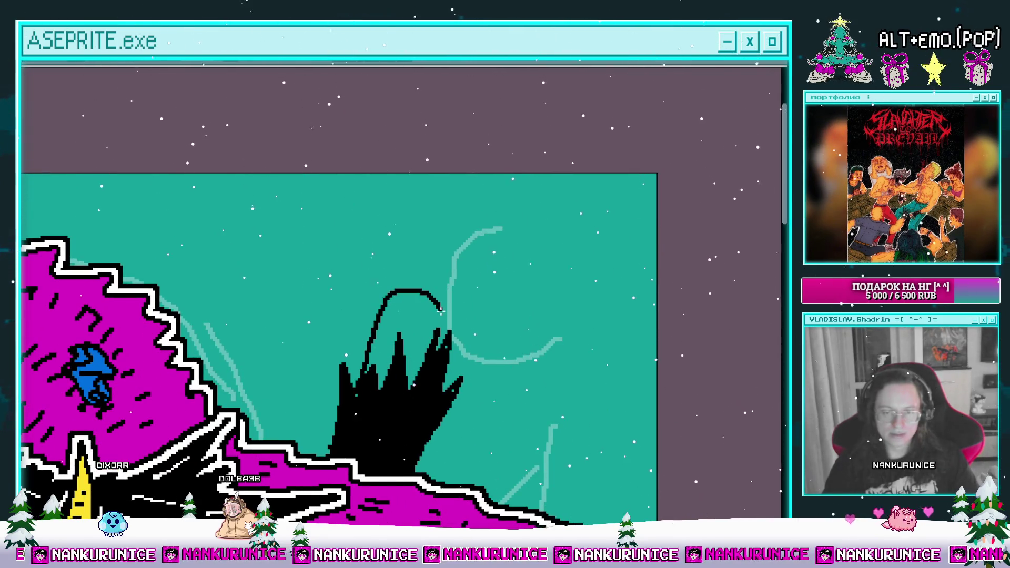
left_click(405, 326)
Draw a thin black antenna line up from the head, curling it right
mouse_move(389, 326)
left_mouse_down()
mouse_move(436, 325)
mouse_move(392, 321)
left_mouse_up()
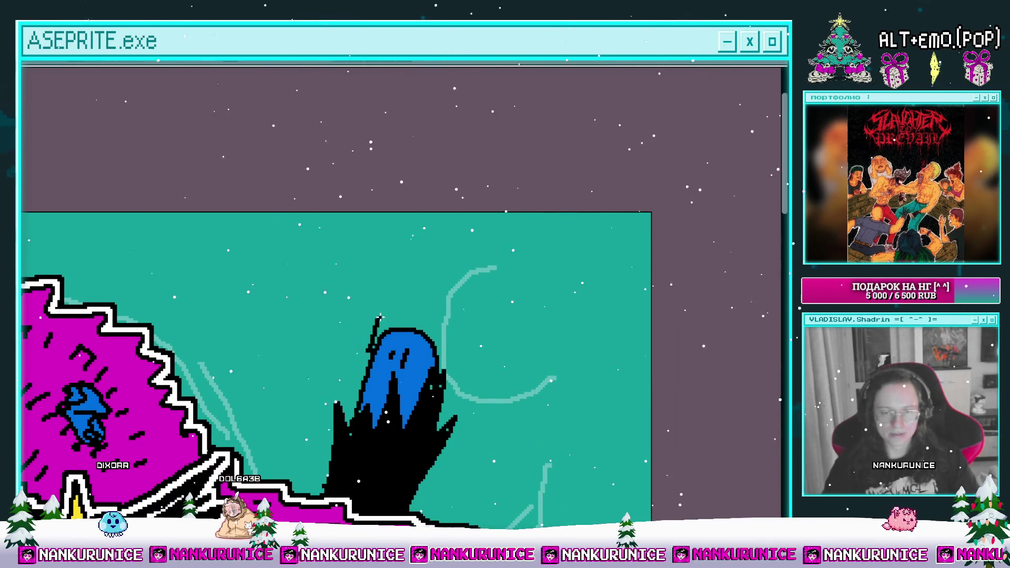
key("ctrl+z")
left_click_drag(379, 329, 398, 293)
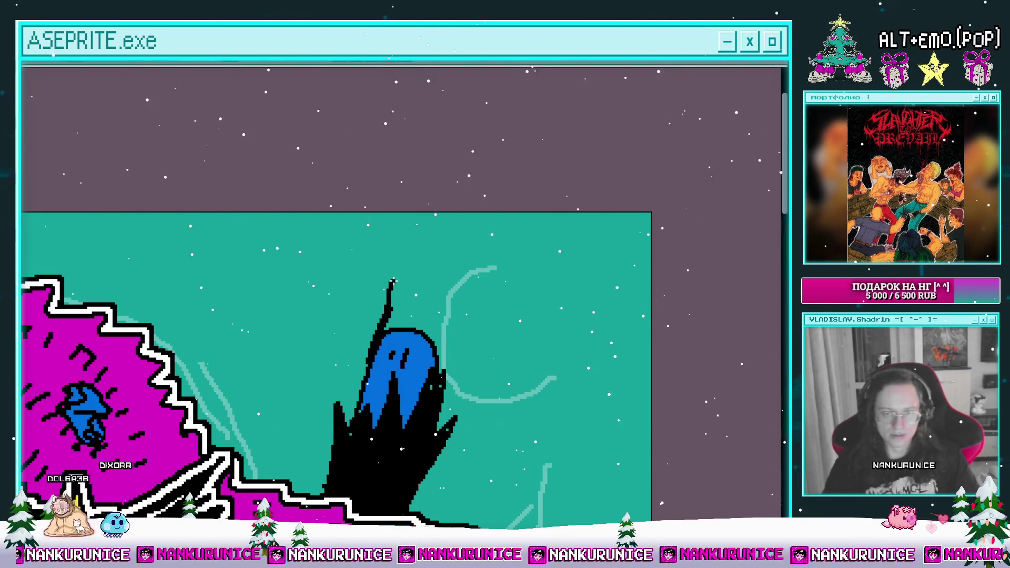
left_click_drag(380, 328, 422, 253)
mouse_move(461, 295)
left_mouse_down()
mouse_move(425, 265)
mouse_move(437, 215)
mouse_move(446, 357)
mouse_move(468, 430)
left_mouse_up()
Draw a long curve down the hood's right side, extending the outline toward the fur
key("z")
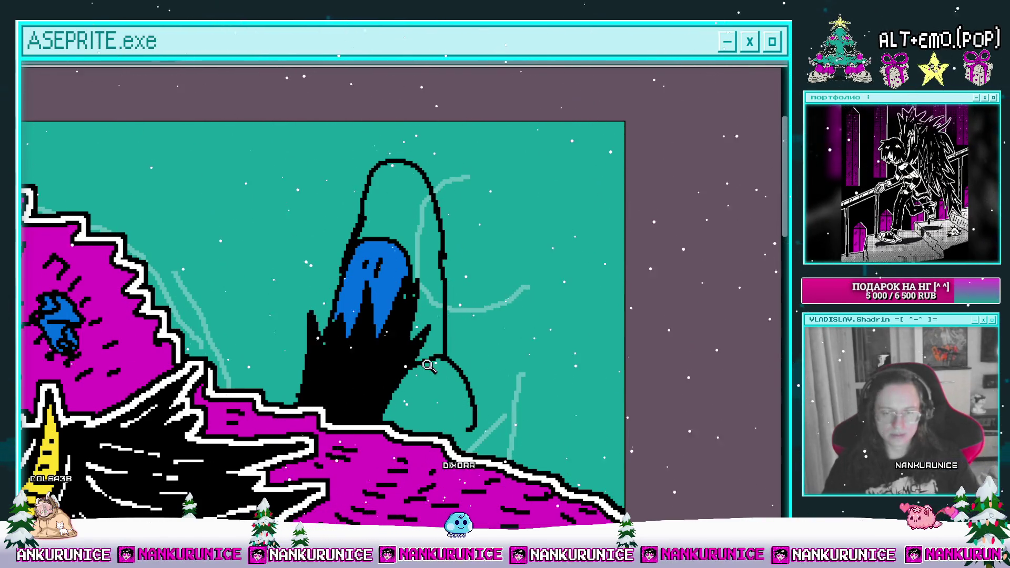
key("ctrl+z")
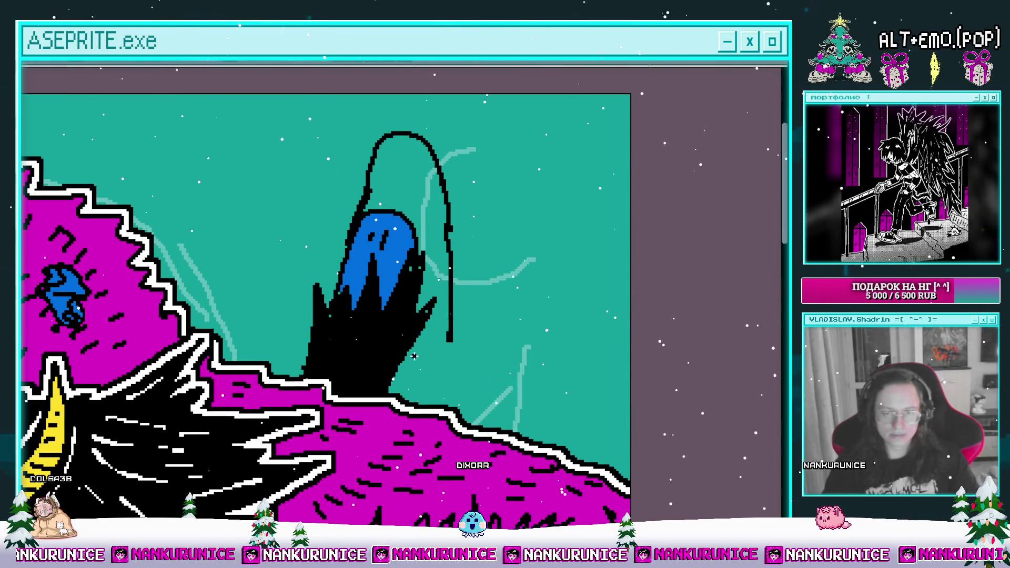
left_click_drag(412, 353, 415, 341)
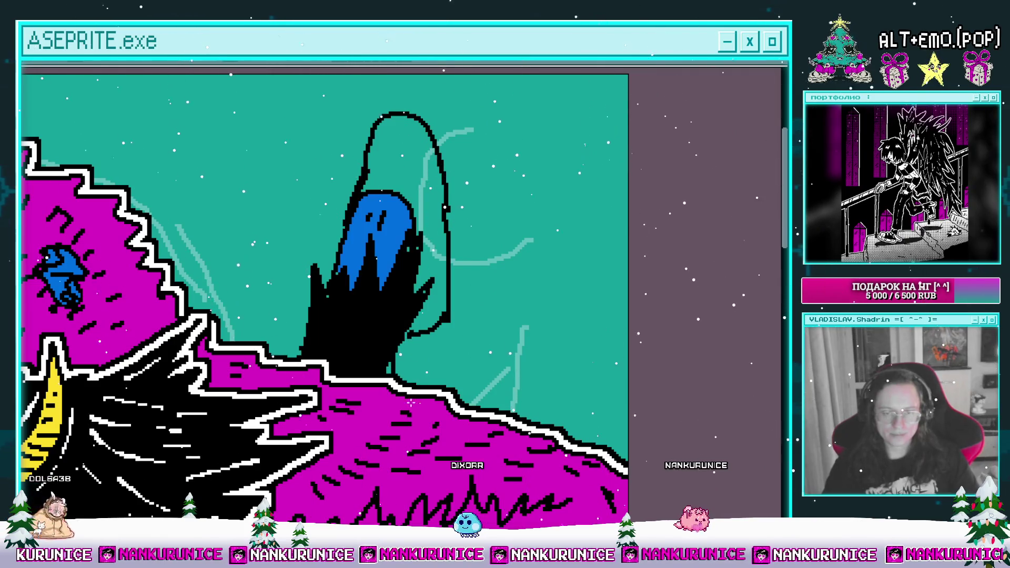
left_click_drag(467, 333, 467, 382)
mouse_move(468, 441)
left_mouse_down()
mouse_move(435, 167)
mouse_move(425, 160)
left_mouse_up()
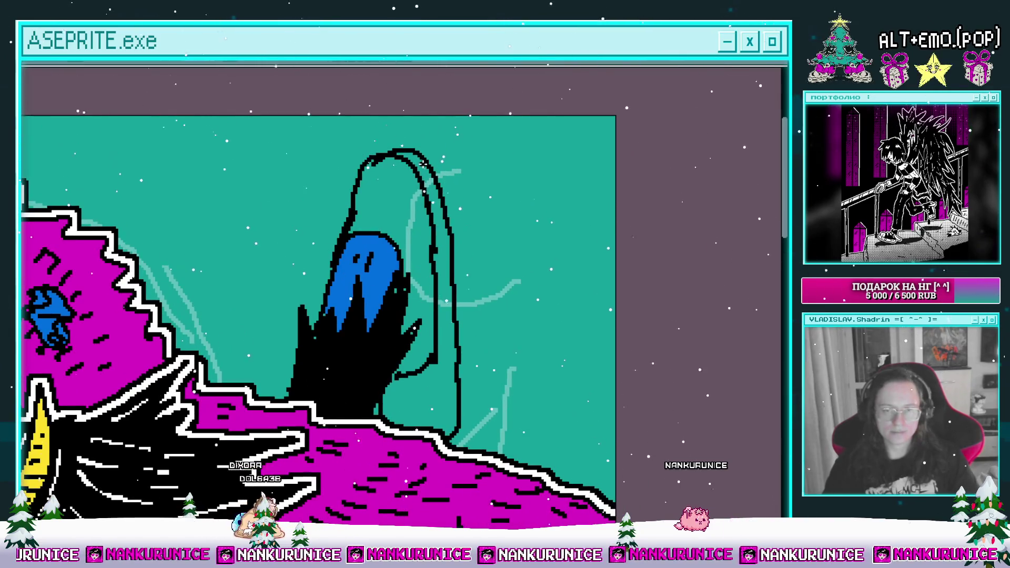
scroll(415, 225, "down", 4)
scroll(460, 267, "up", 2)
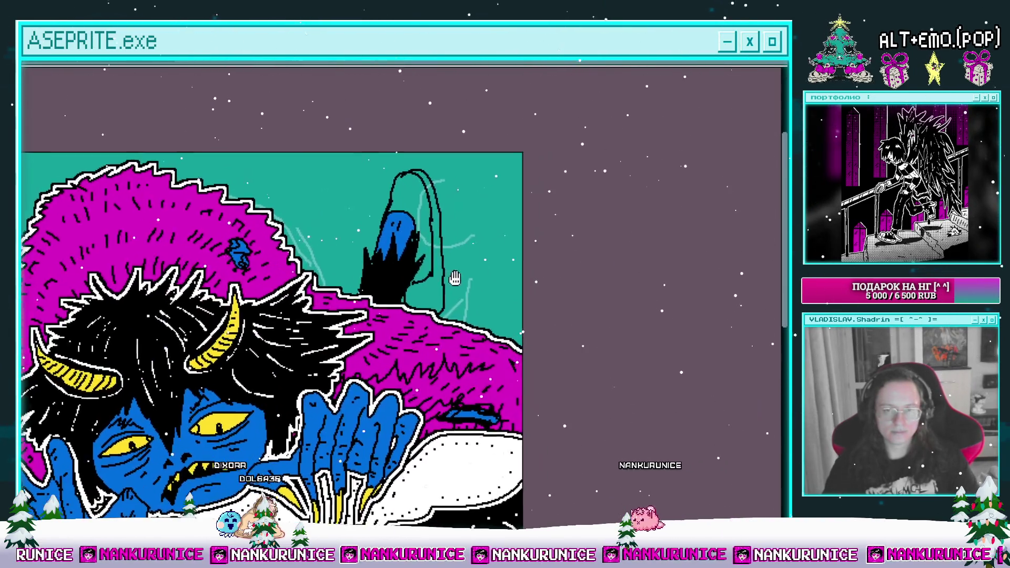
scroll(423, 279, "up", 2)
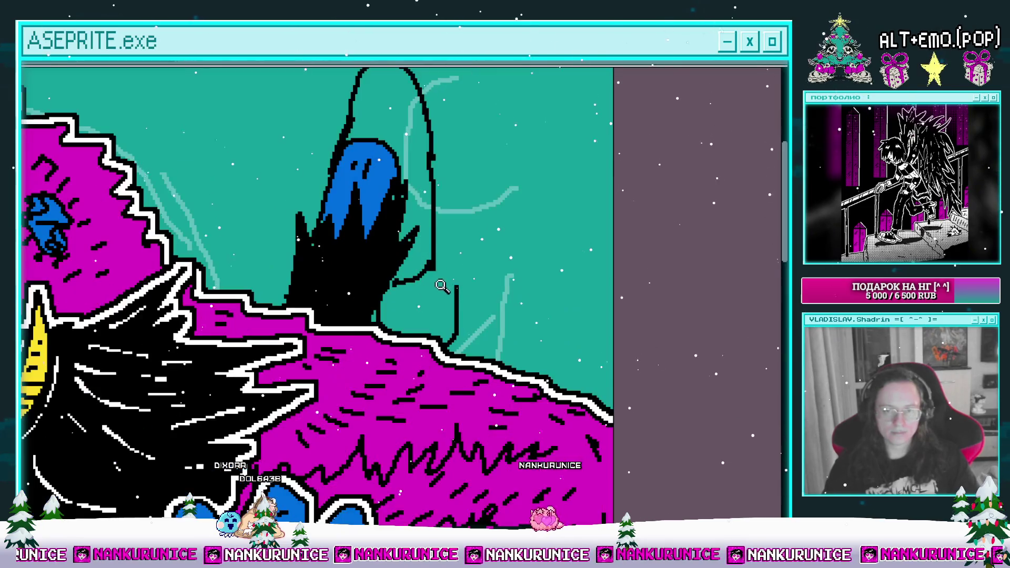
Draw the hood's curved top and right edge in black, then fill the right strip and base oval white
left_click_drag(388, 337, 389, 373)
mouse_move(427, 226)
left_mouse_down()
mouse_move(421, 270)
mouse_move(438, 345)
left_mouse_up()
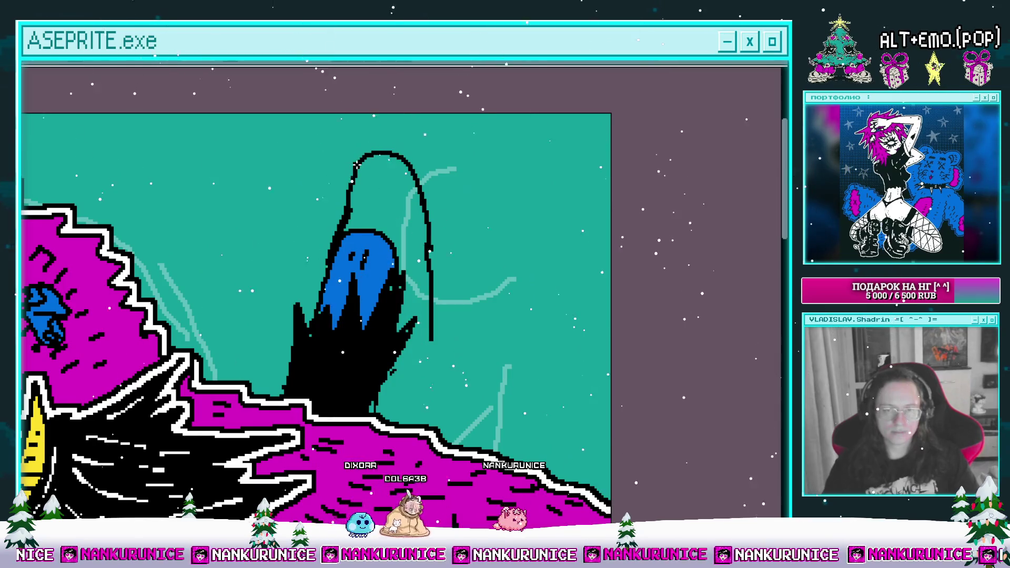
left_click_drag(358, 158, 425, 149)
left_click_drag(430, 103, 443, 213)
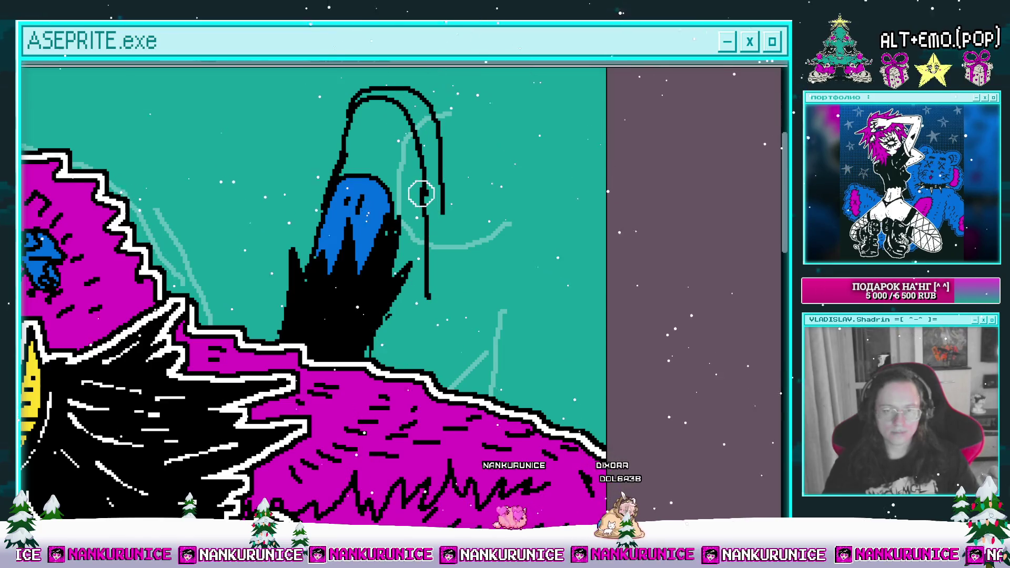
scroll(366, 314, "down", 2)
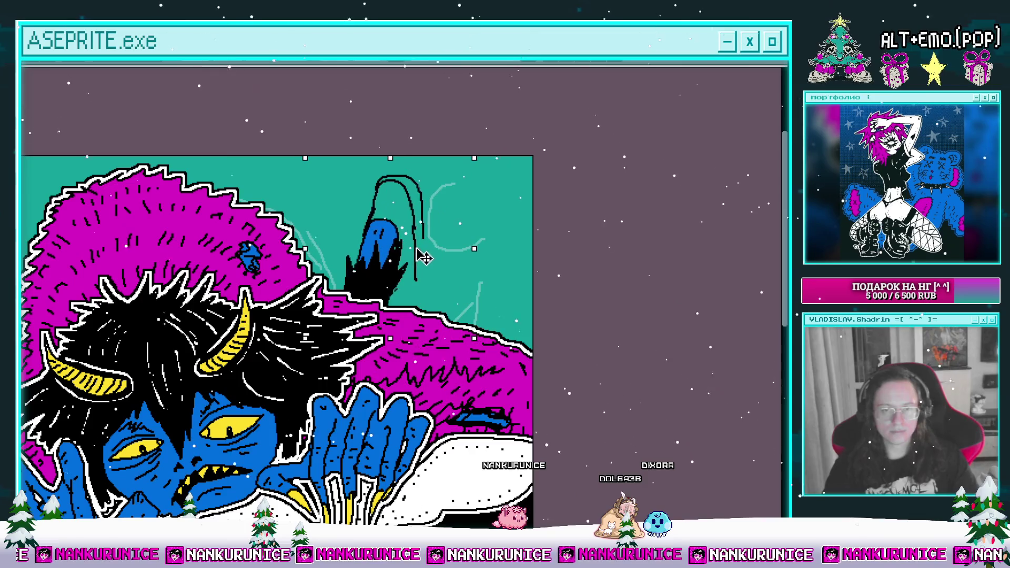
scroll(444, 274, "up", 2)
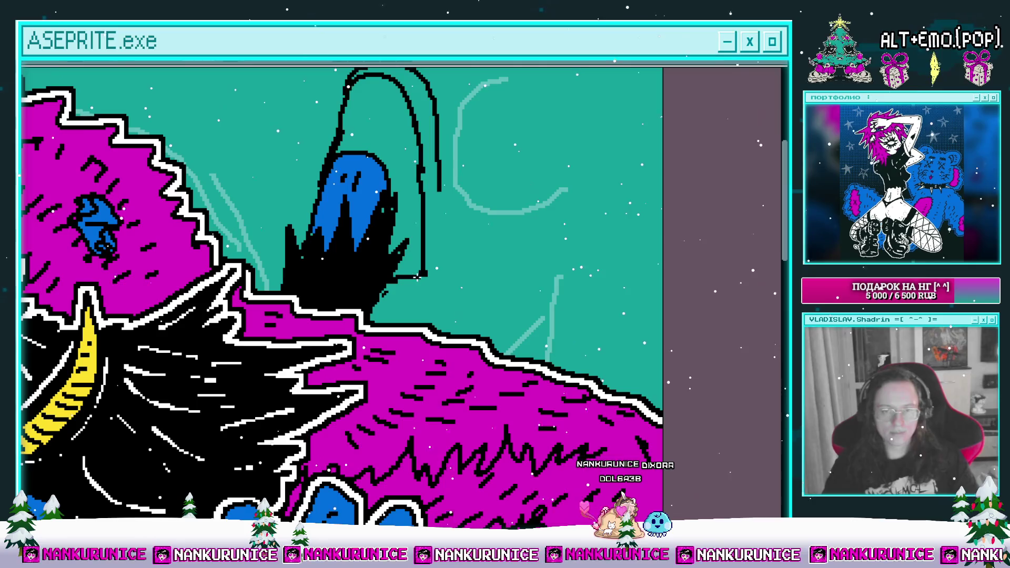
mouse_move(438, 203)
left_mouse_down()
mouse_move(447, 316)
mouse_move(415, 376)
left_mouse_up()
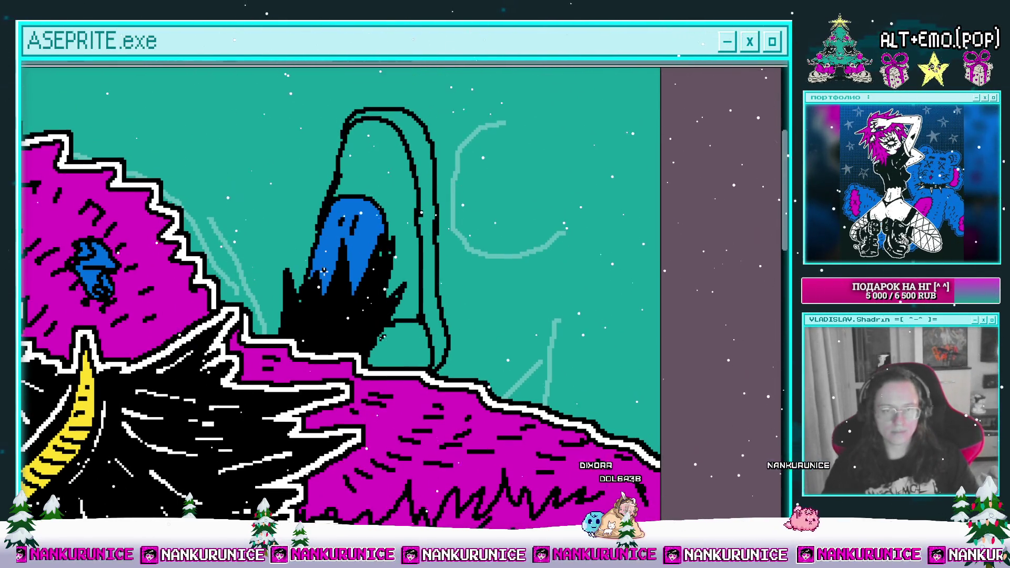
left_click(400, 345)
left_click(431, 319)
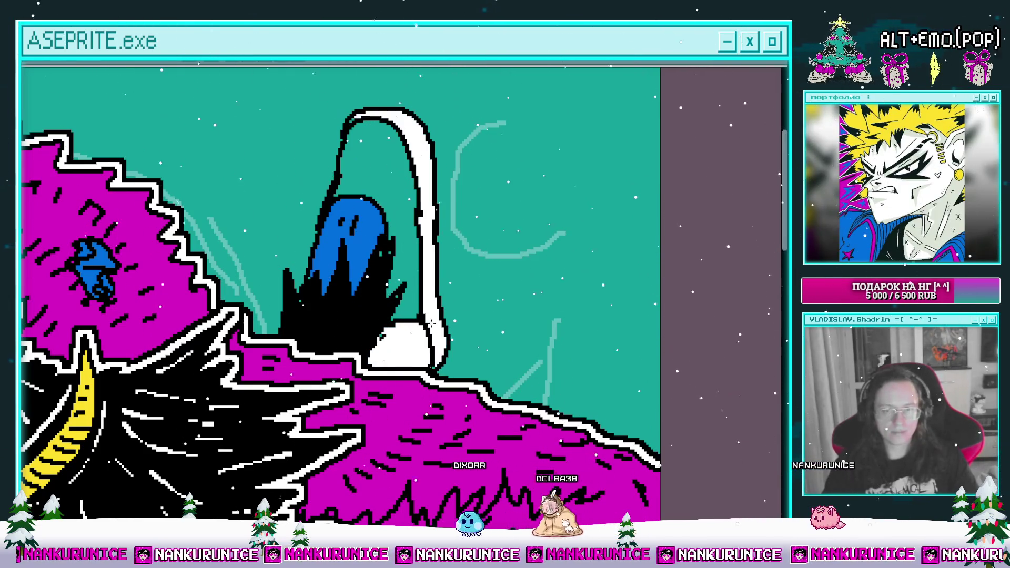
Fill the hood interior black, redraw the eye's pupil, and dot black pixels along the white strip
left_click(408, 258)
scroll(408, 259, "up", 1)
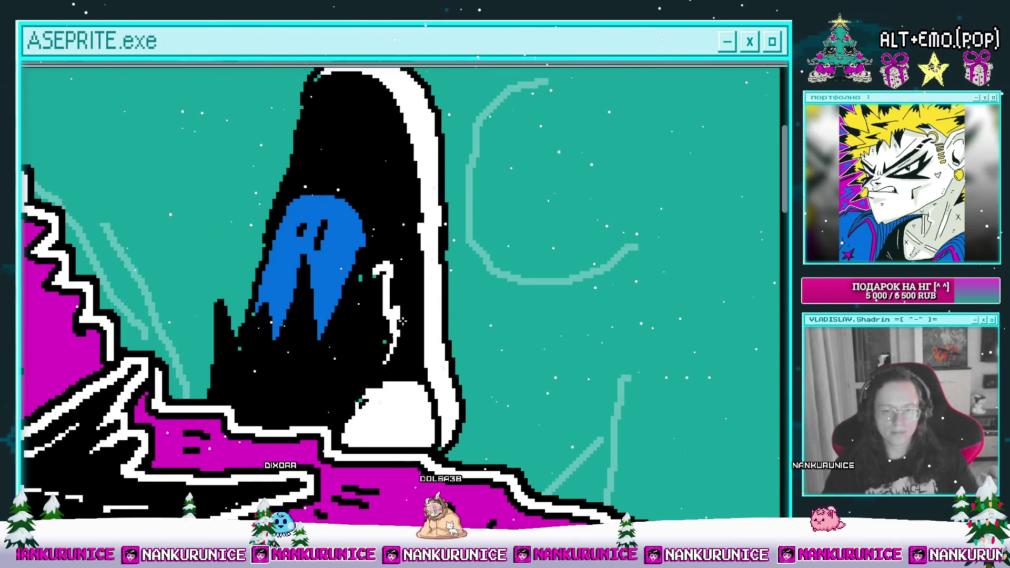
scroll(402, 321, "down", 2)
scroll(371, 374, "down", 1)
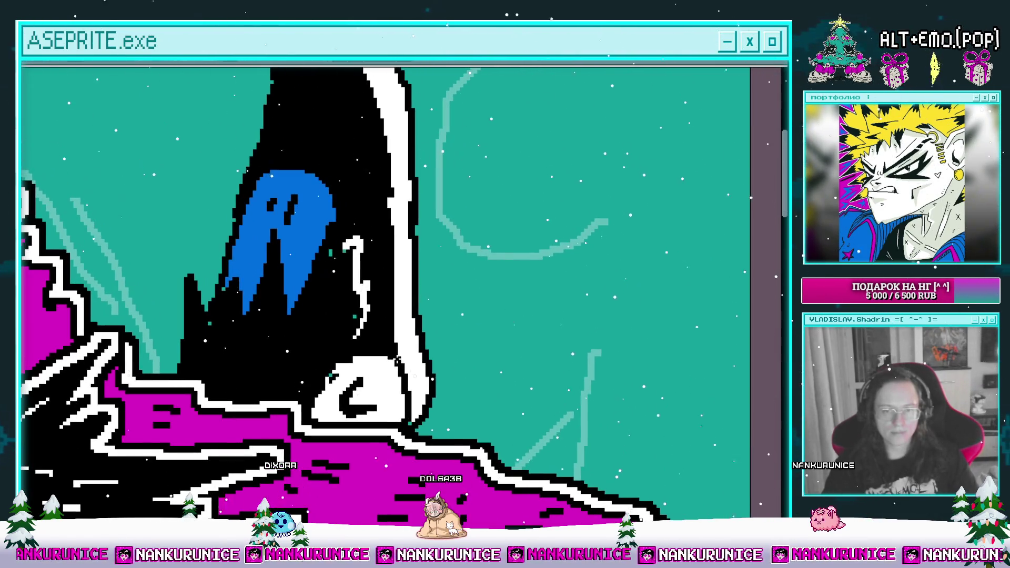
scroll(371, 374, "up", 1)
left_click(396, 359)
left_click(393, 258)
left_click(395, 287)
left_click_drag(398, 208, 396, 204)
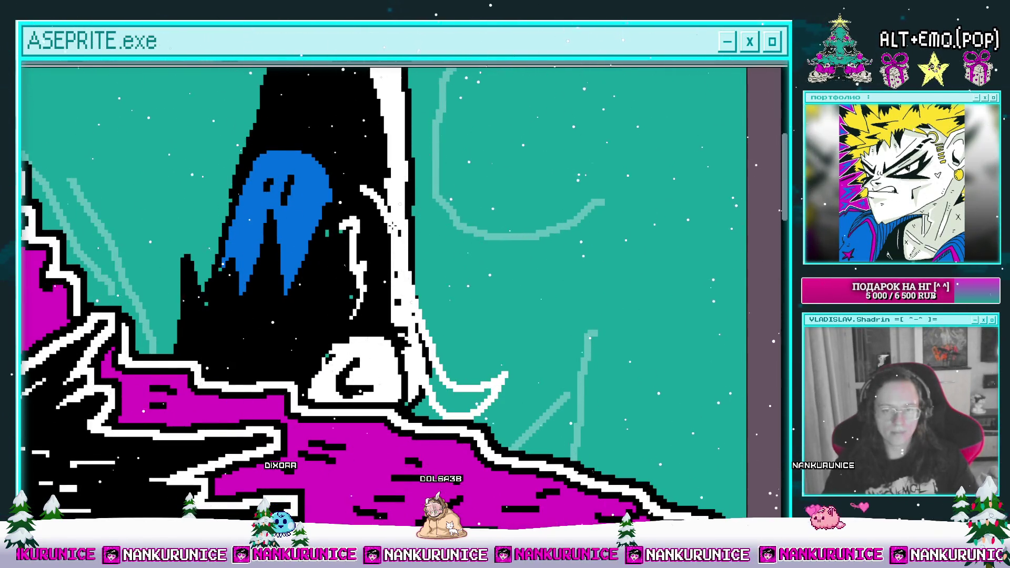
Fill the crescent white and outline its upper-left edge in black
left_click(445, 384)
left_click_drag(444, 384, 413, 352)
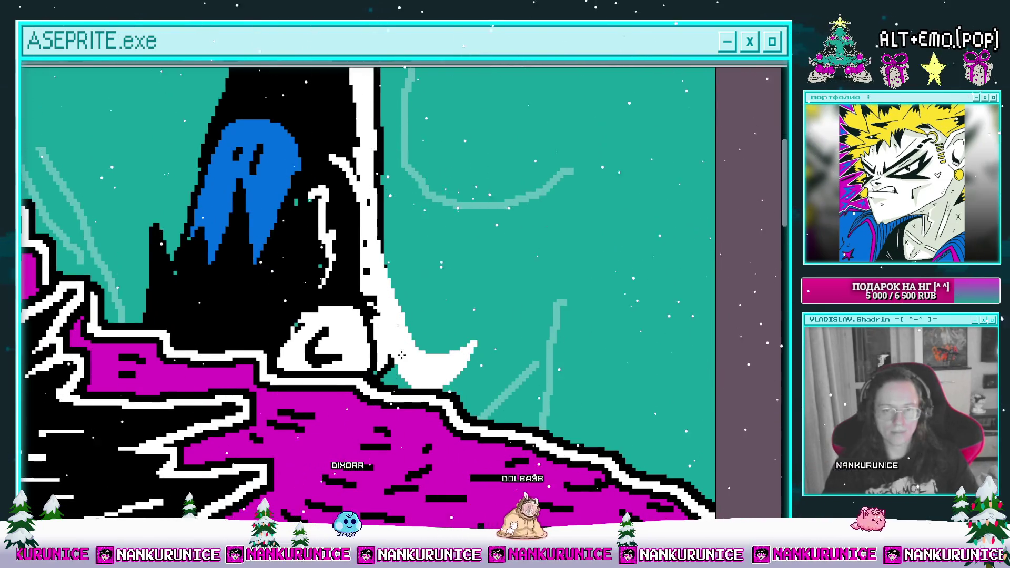
mouse_move(377, 310)
left_mouse_down()
mouse_move(428, 350)
mouse_move(417, 392)
left_mouse_up()
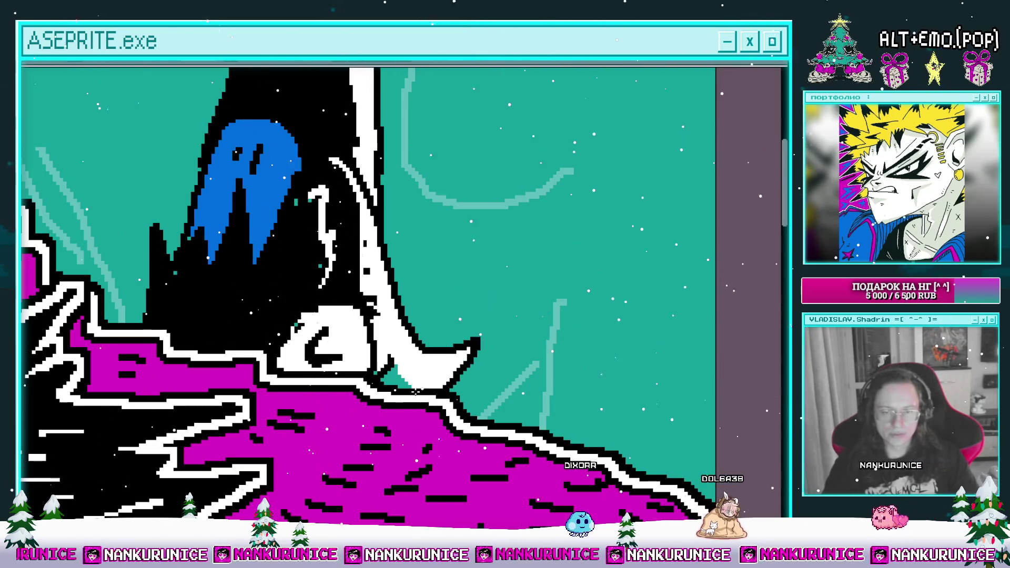
left_click_drag(392, 296, 469, 493)
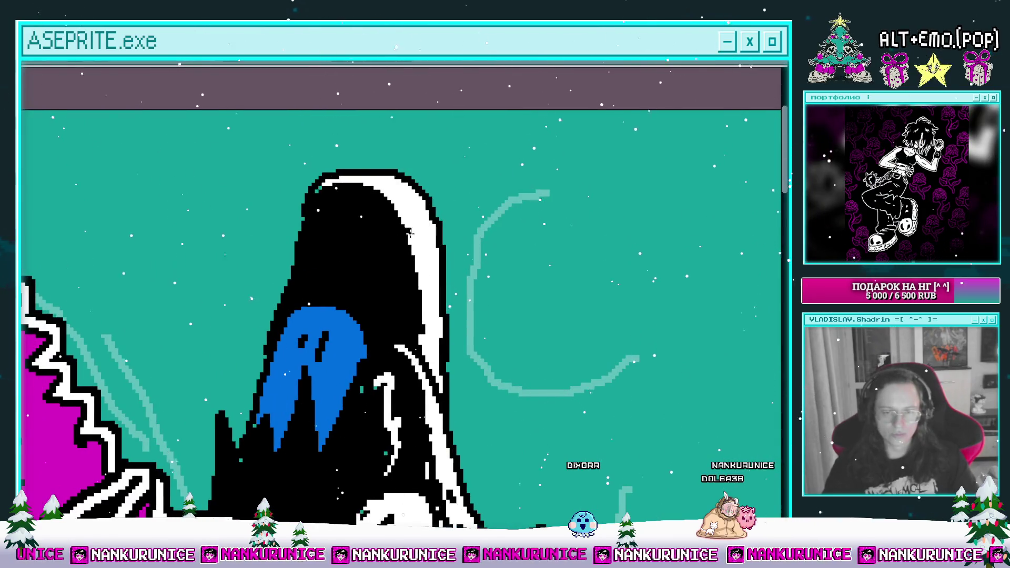
left_click_drag(406, 235, 400, 268)
scroll(428, 262, "down", 3)
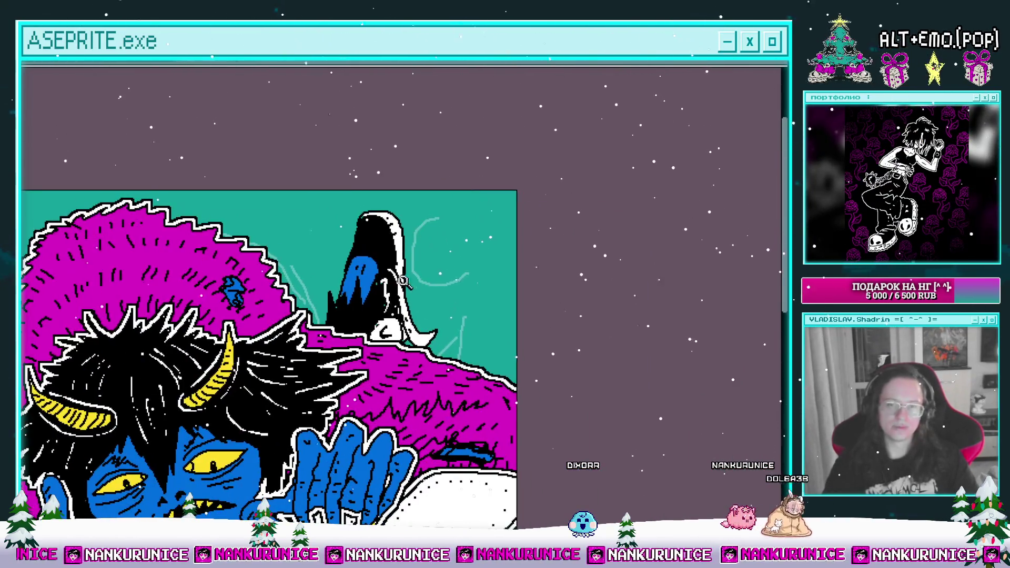
Try filling the hood body white, then undo the fill
scroll(428, 262, "up", 2)
scroll(428, 262, "up", 1)
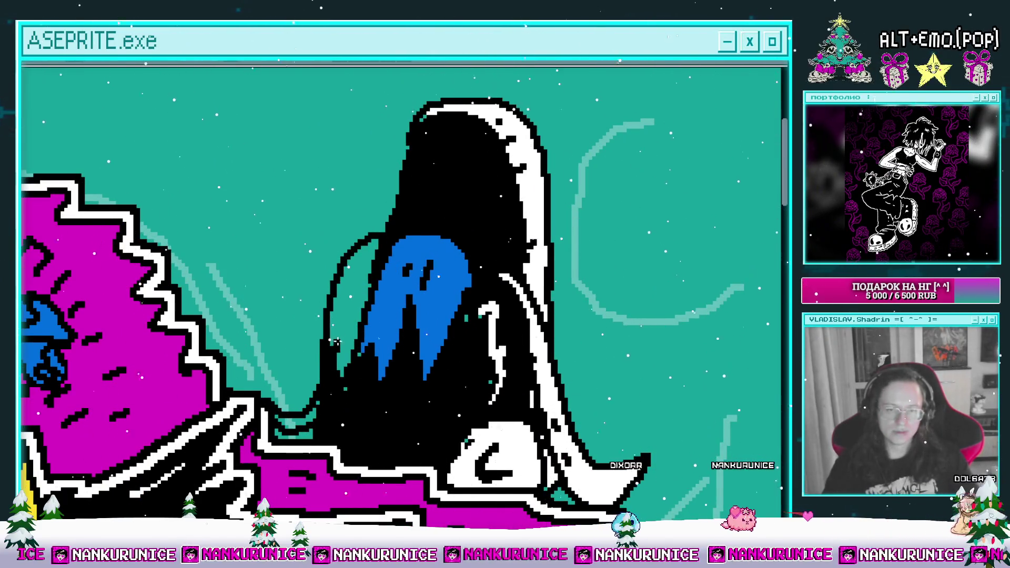
mouse_move(293, 423)
left_mouse_down()
mouse_move(324, 386)
mouse_move(350, 390)
left_mouse_up()
left_click(325, 386)
key("ctrl+z")
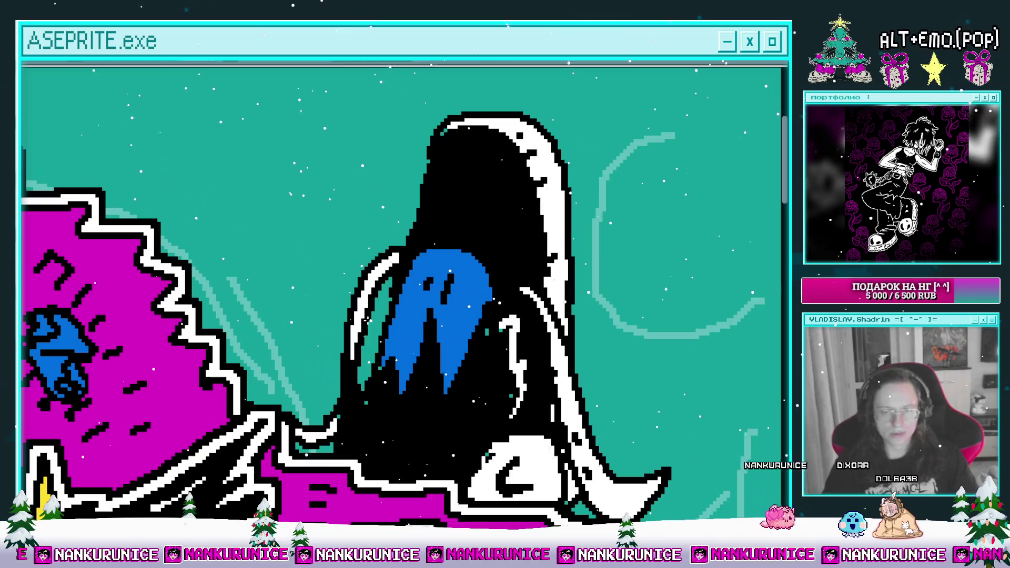
Draw a thin white crescent across the upper black interior of the hood
mouse_move(351, 354)
left_mouse_down()
mouse_move(362, 310)
mouse_move(378, 297)
mouse_move(362, 354)
left_mouse_up()
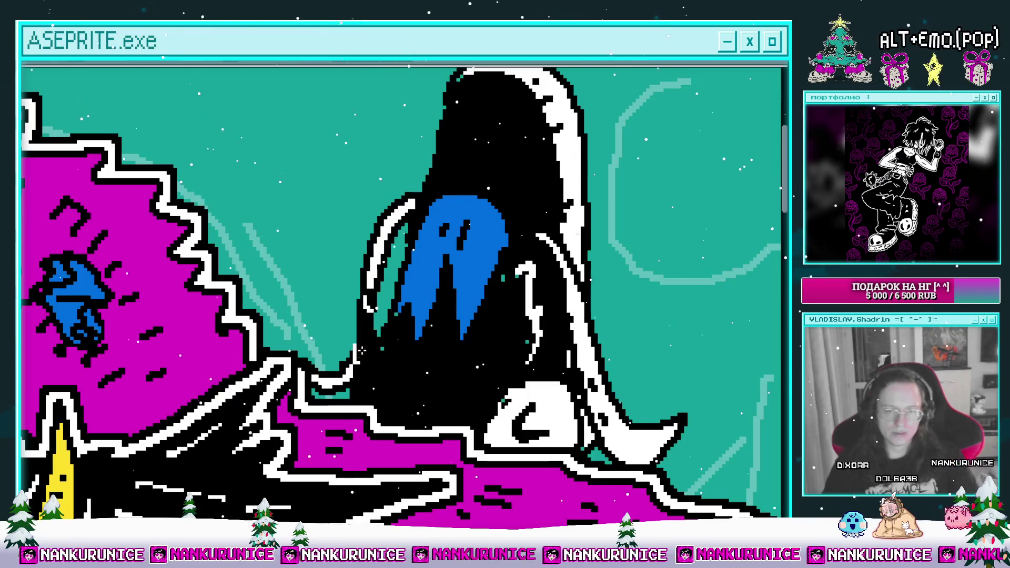
scroll(373, 317, "down", 3)
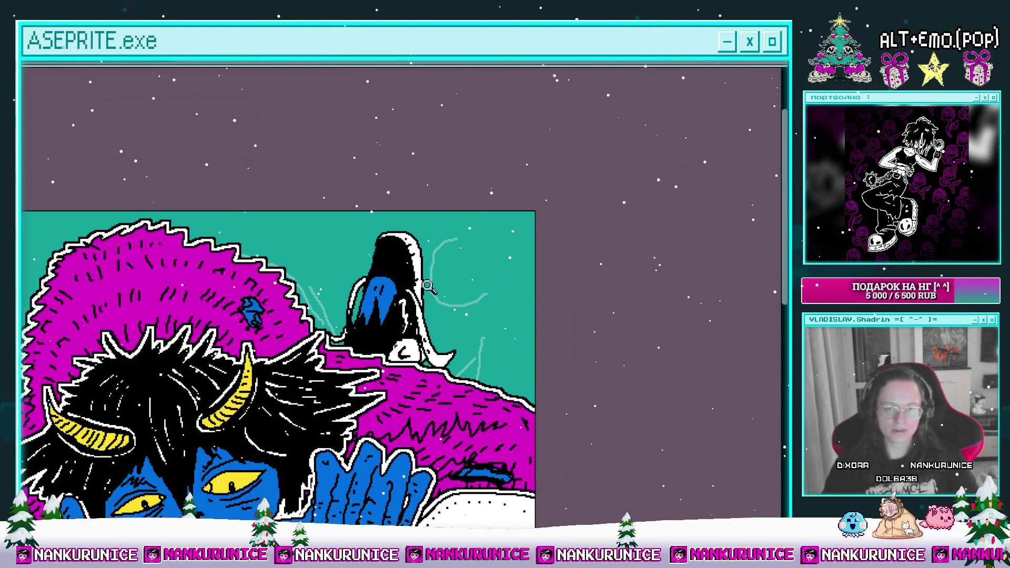
scroll(353, 333, "up", 2)
scroll(387, 328, "down", 2)
scroll(394, 247, "down", 2)
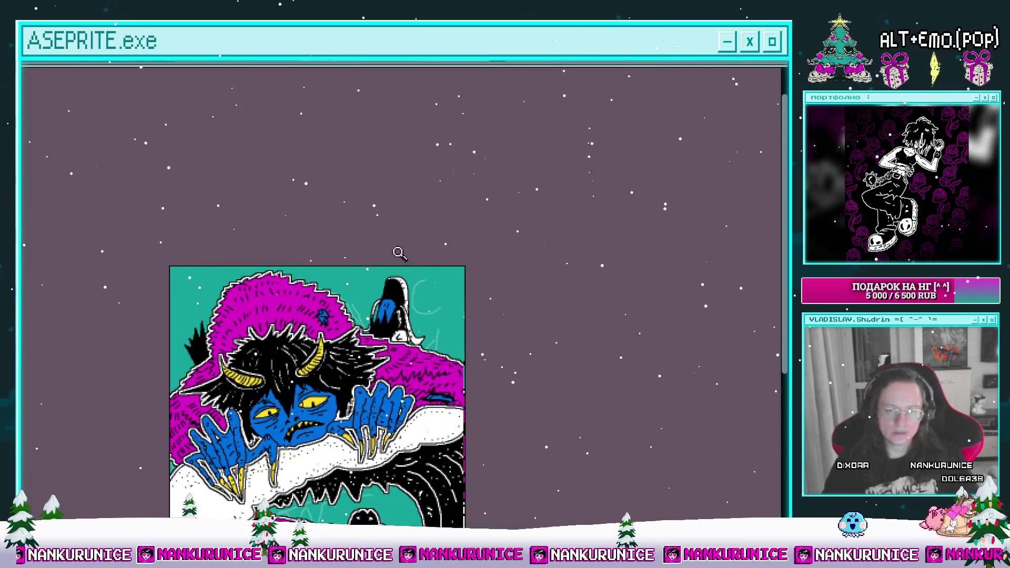
scroll(397, 248, "up", 4)
scroll(405, 282, "up", 2)
left_click_drag(416, 251, 351, 266)
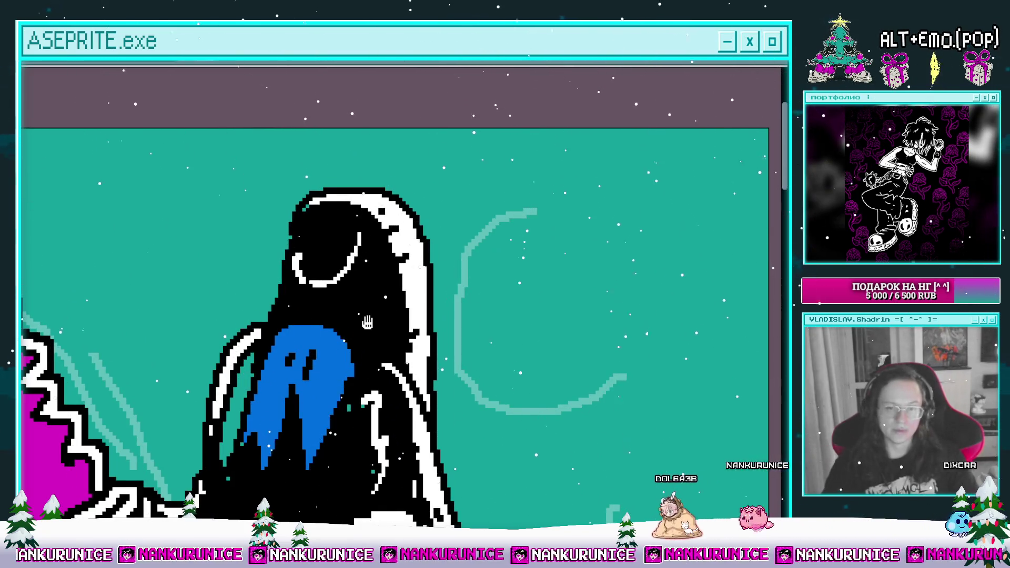
left_click_drag(367, 322, 377, 175)
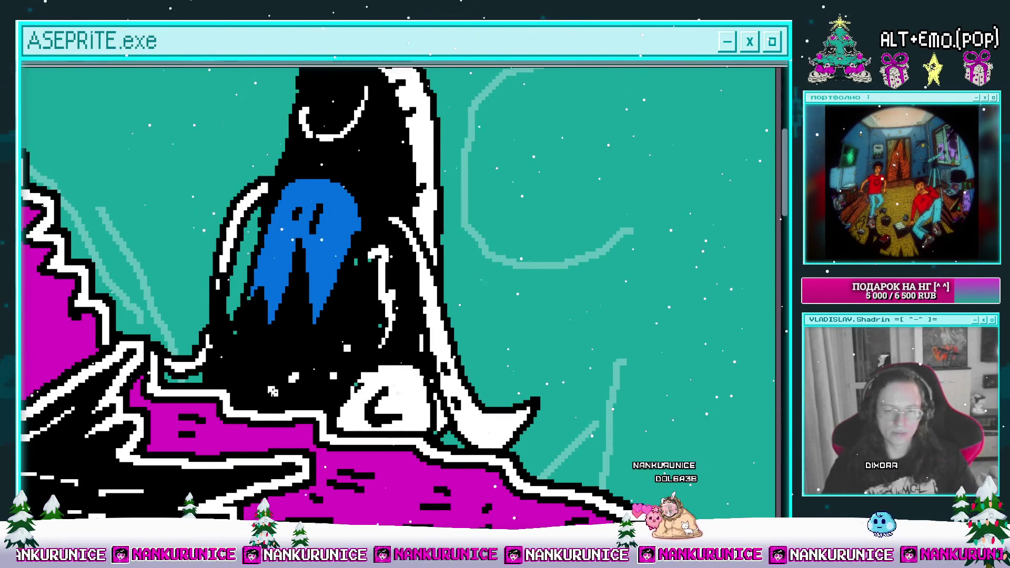
scroll(275, 393, "down", 5)
left_click_drag(208, 320, 258, 256)
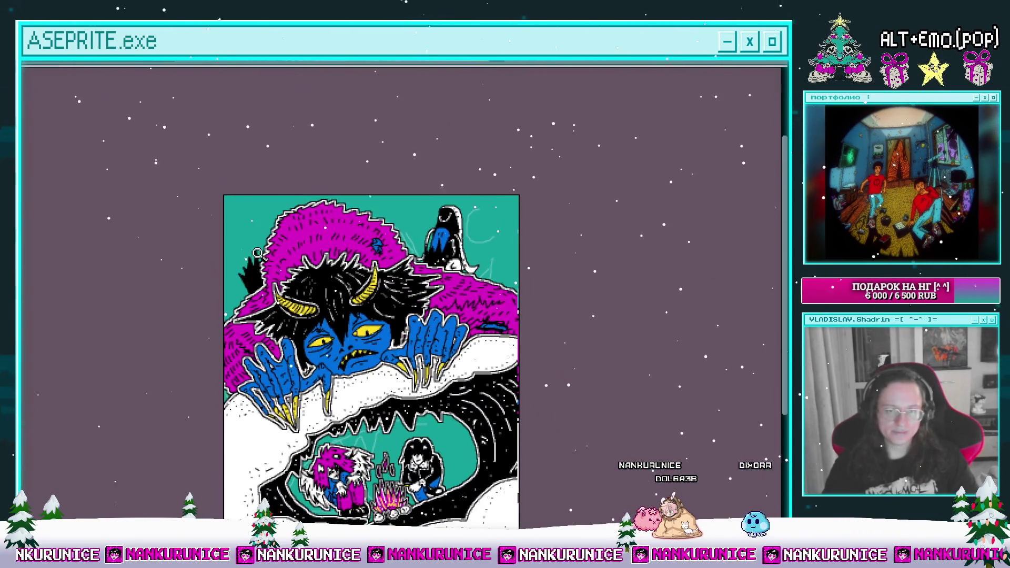
Draw a black oval outline left of the fur and fill it blue
scroll(257, 256, "up", 2)
scroll(261, 316, "up", 2)
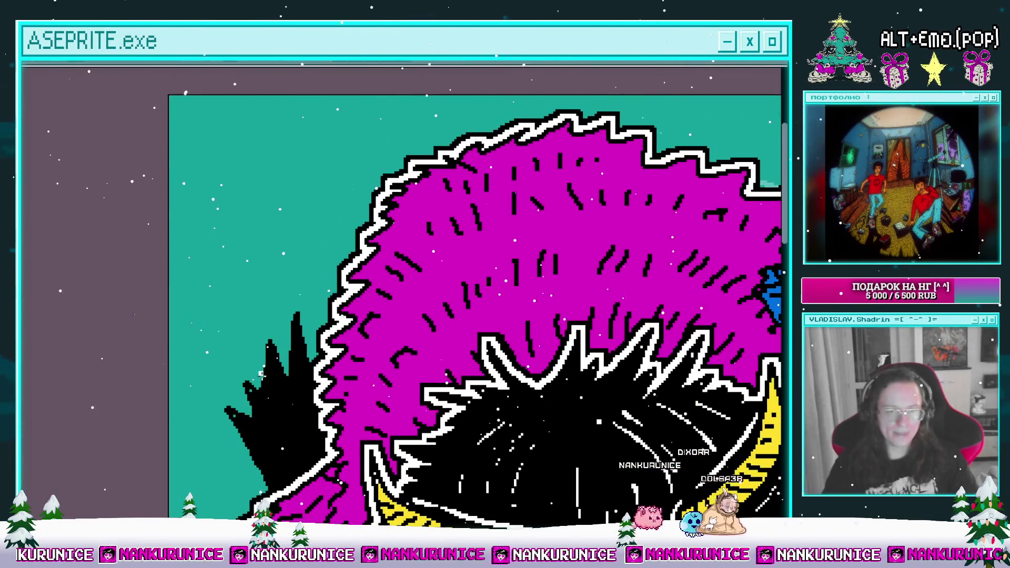
mouse_move(254, 396)
left_mouse_down()
mouse_move(293, 336)
mouse_move(313, 383)
left_mouse_up()
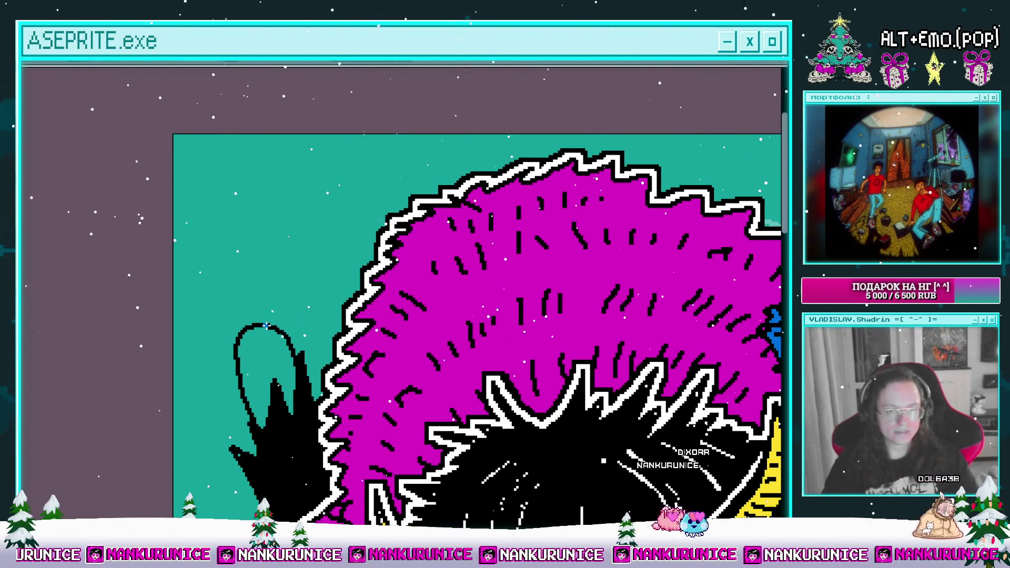
left_click(266, 337)
Extend the thin line down to the fur outline, redrawing its last piece
left_click_drag(223, 355, 216, 223)
left_click_drag(239, 189, 347, 250)
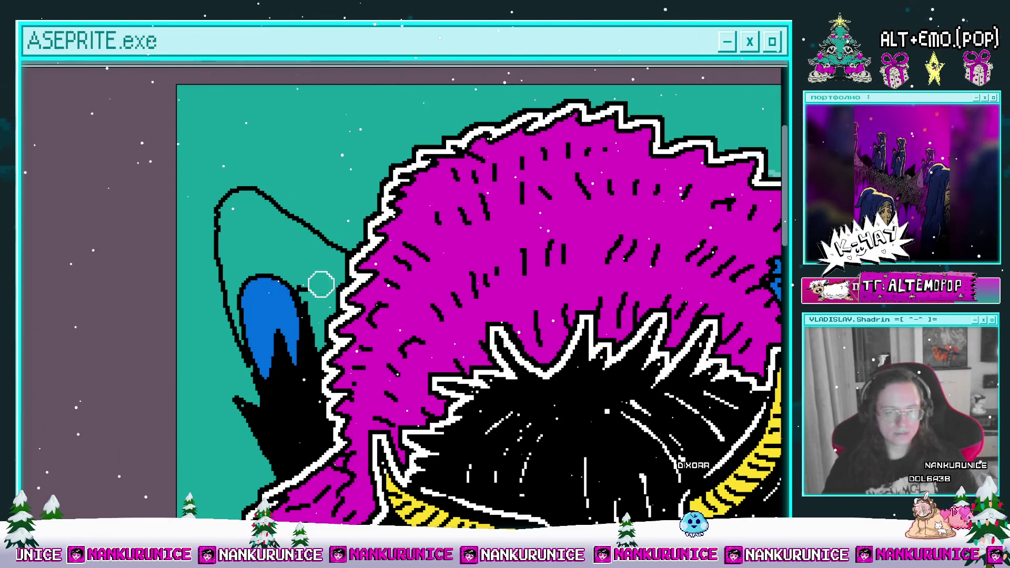
key("ctrl+z")
left_click_drag(304, 223, 345, 259)
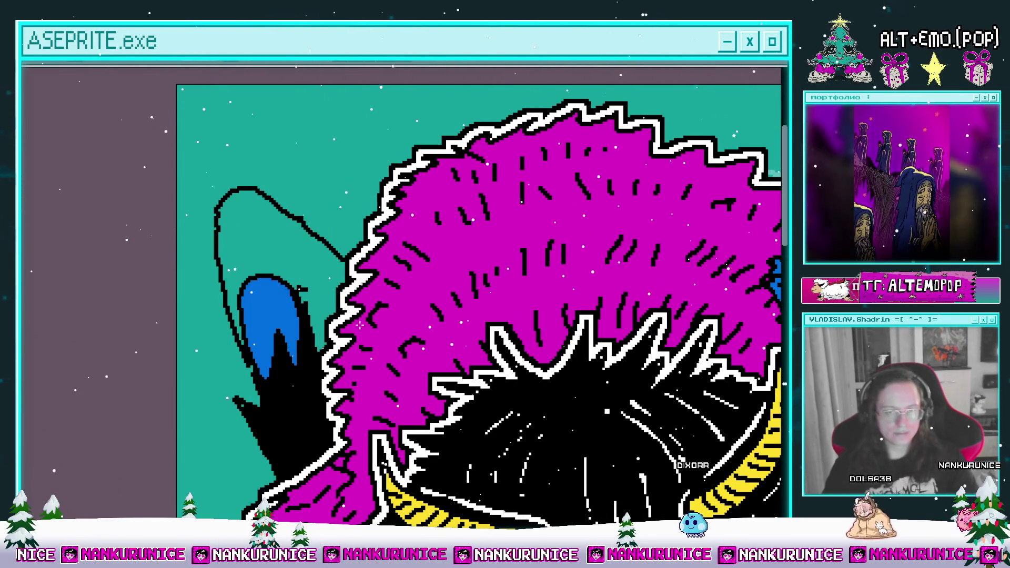
Fill the ear around the blue shape black and add white highlight strokes inside it
mouse_move(206, 225)
left_mouse_down()
mouse_move(248, 246)
mouse_move(347, 235)
left_mouse_up()
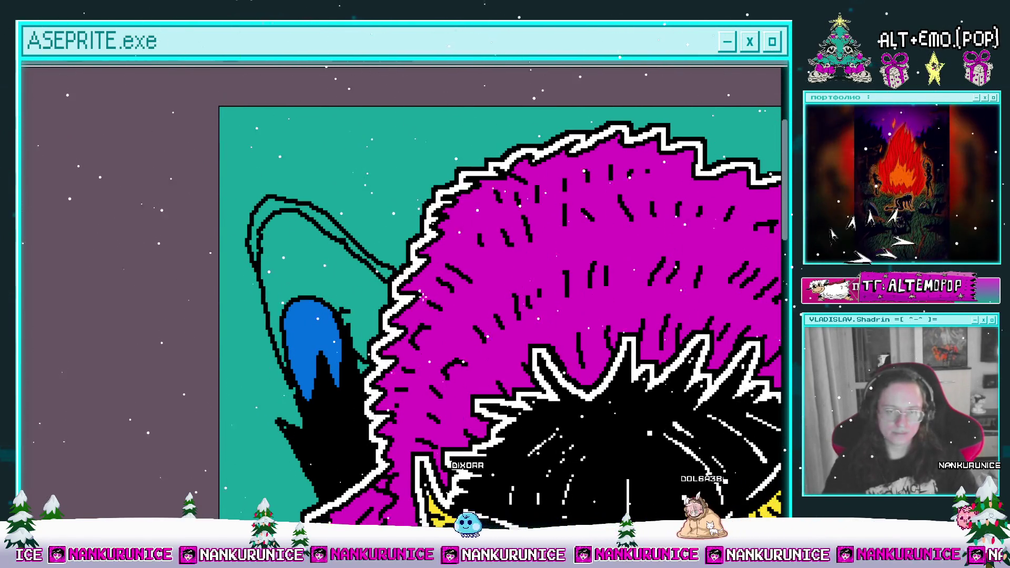
left_click(324, 275)
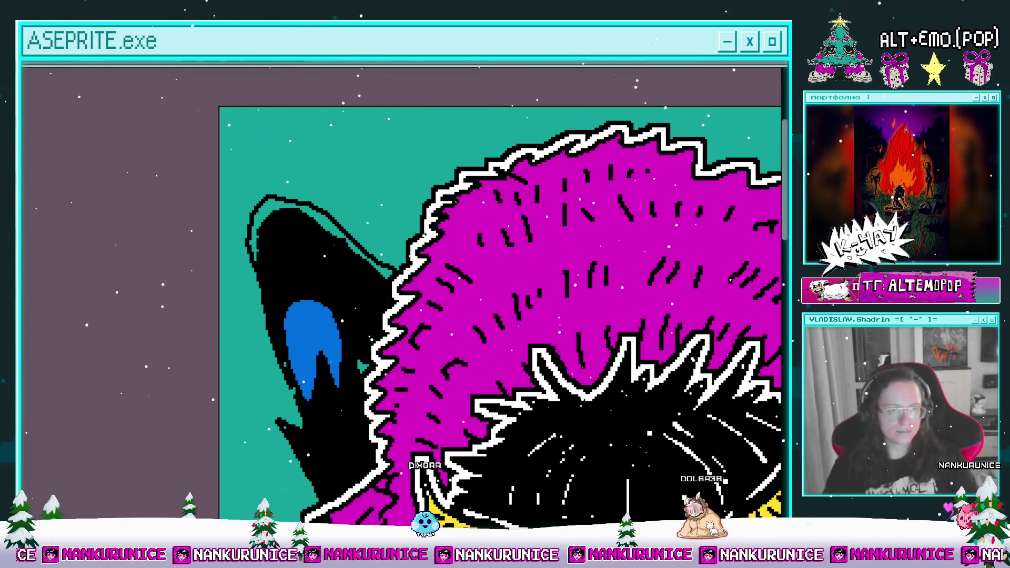
mouse_move(270, 211)
left_mouse_down()
mouse_move(342, 241)
mouse_move(339, 205)
left_mouse_up()
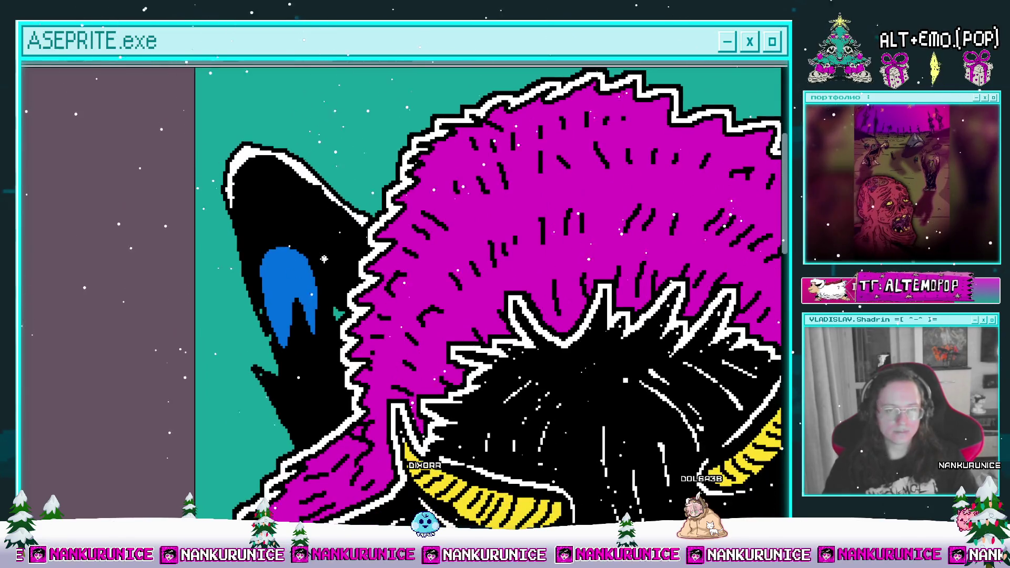
left_click_drag(322, 263, 313, 219)
mouse_move(325, 262)
left_mouse_down()
mouse_move(319, 234)
mouse_move(330, 216)
left_mouse_up()
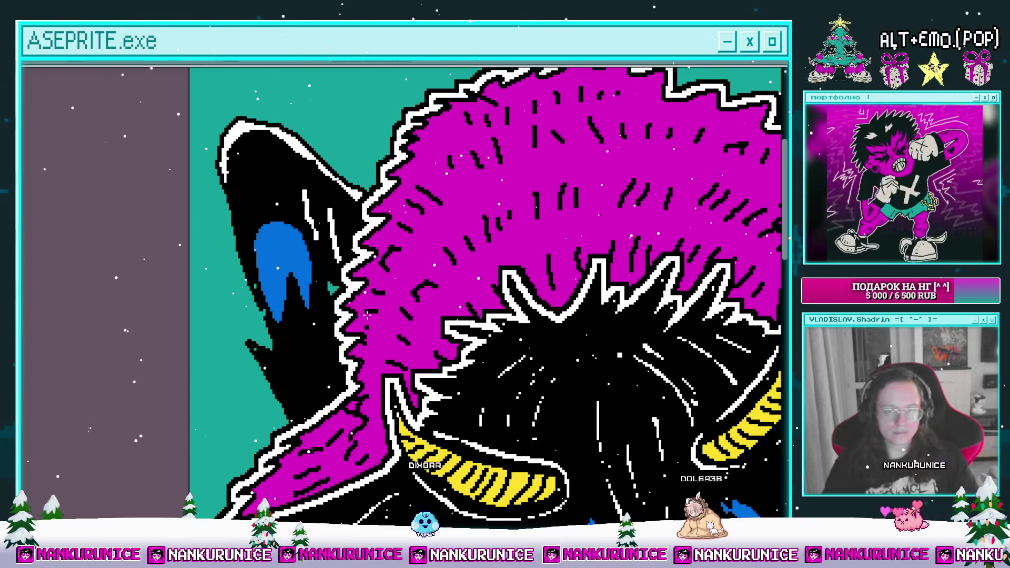
Undo the stray black line along the ear's left edge
mouse_move(242, 252)
left_mouse_down()
mouse_move(274, 233)
mouse_move(260, 346)
left_mouse_up()
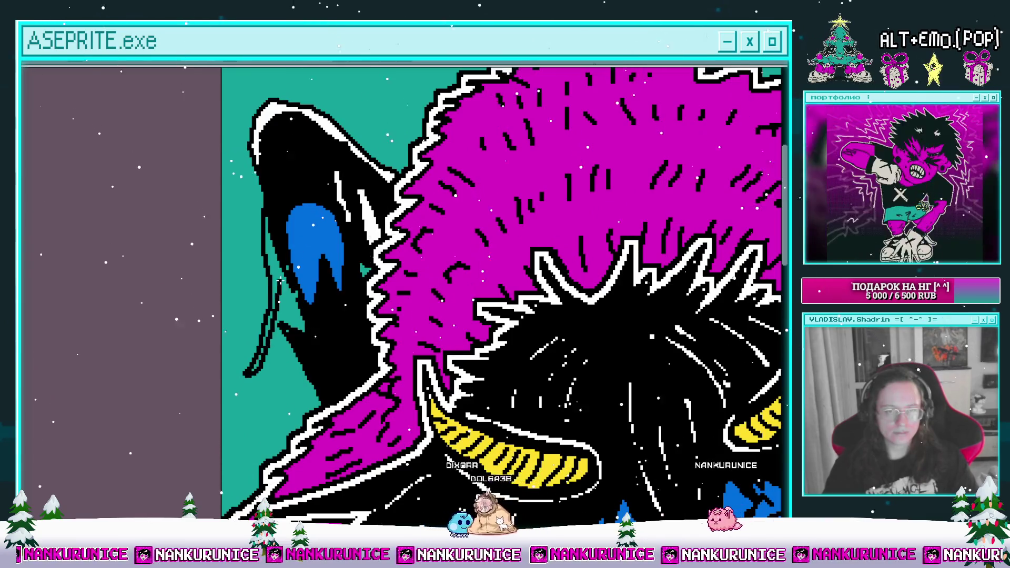
key("ctrl+z")
key("ctrl+z")
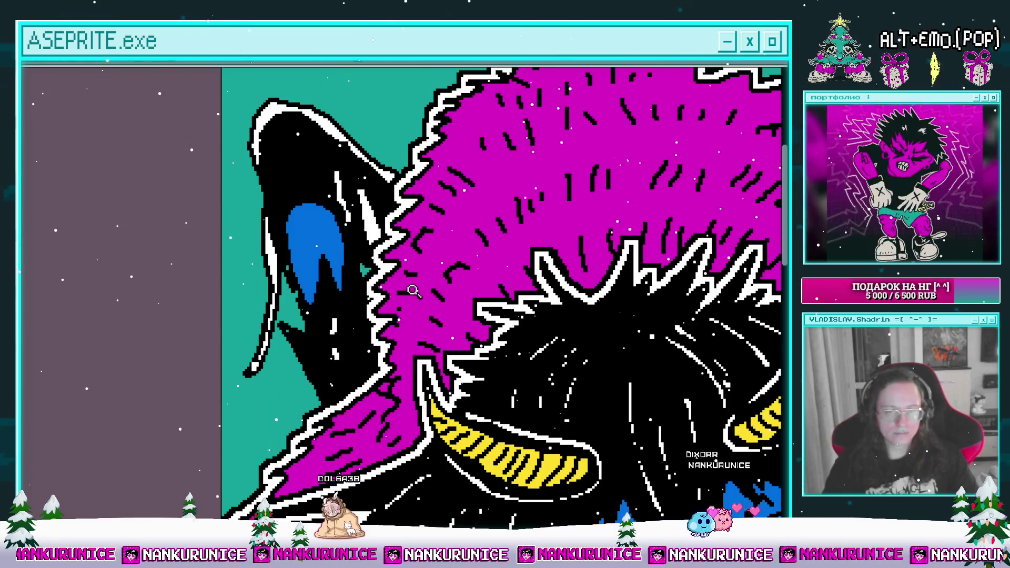
scroll(409, 293, "down", 5)
scroll(345, 242, "up", 5)
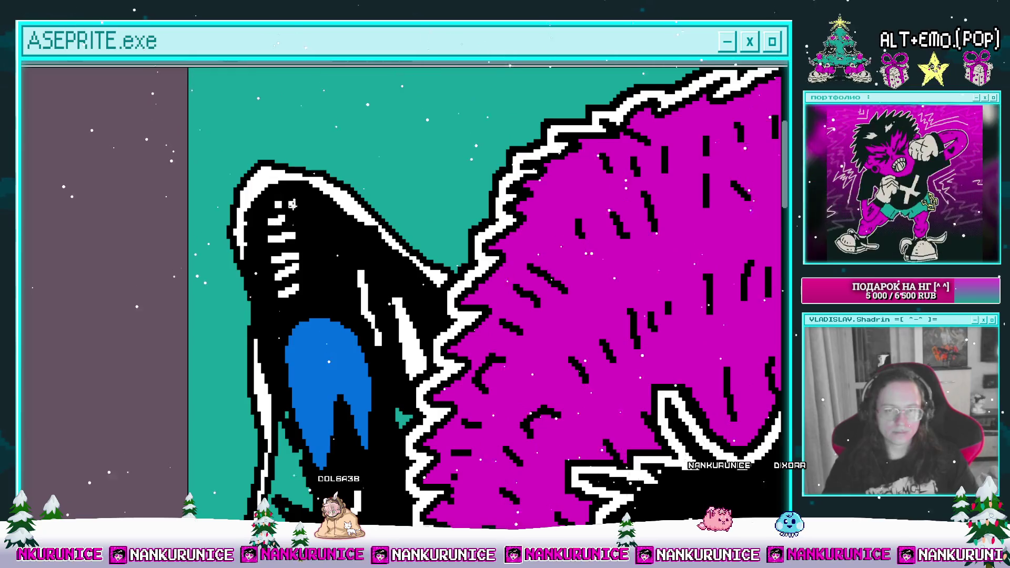
Select the whole sprite, apply the Outline effect, and deselect
scroll(279, 205, "down", 5)
scroll(578, 242, "up", 5)
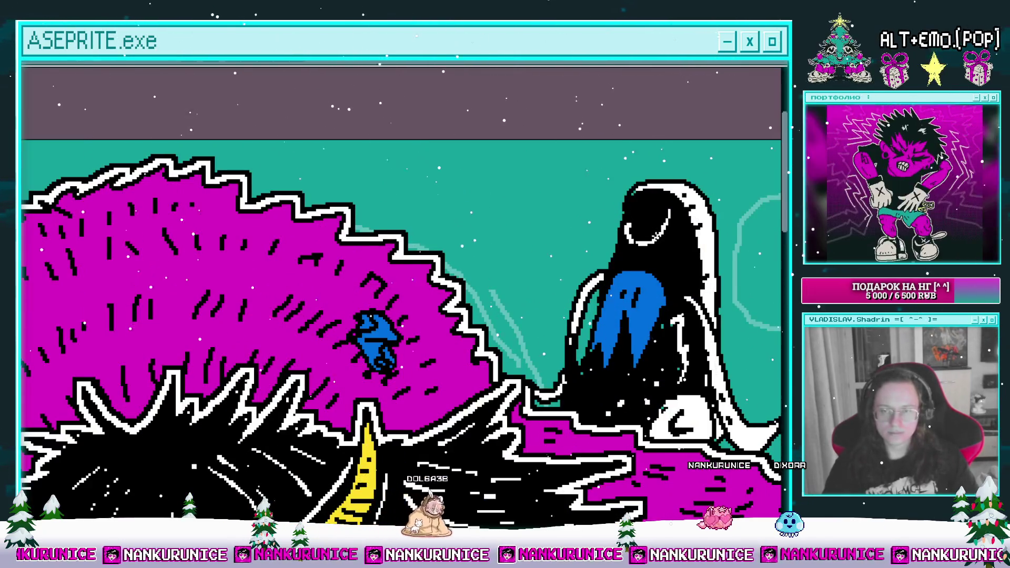
scroll(408, 294, "right", 2)
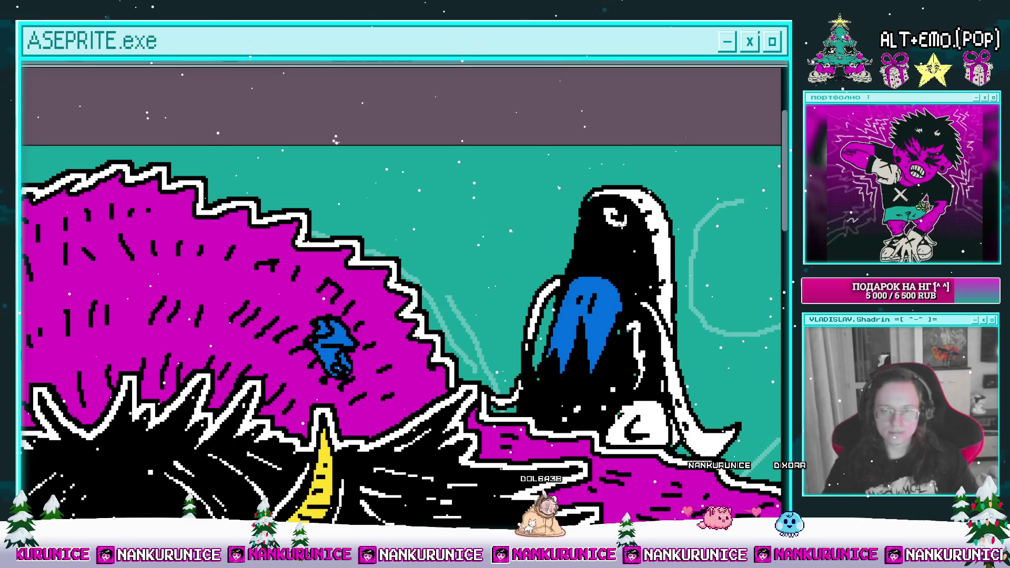
scroll(596, 244, "down", 5)
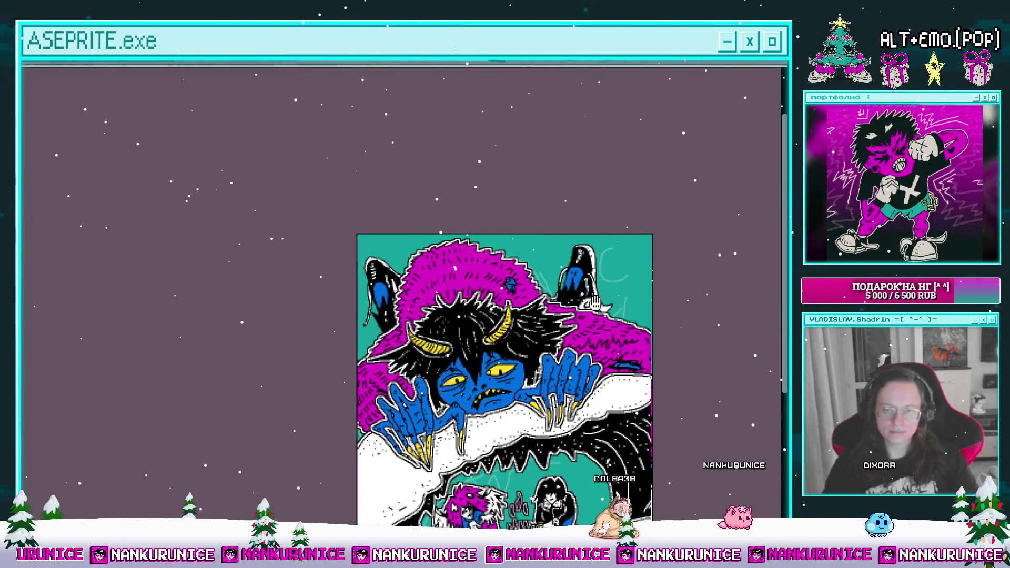
left_click_drag(595, 302, 524, 249)
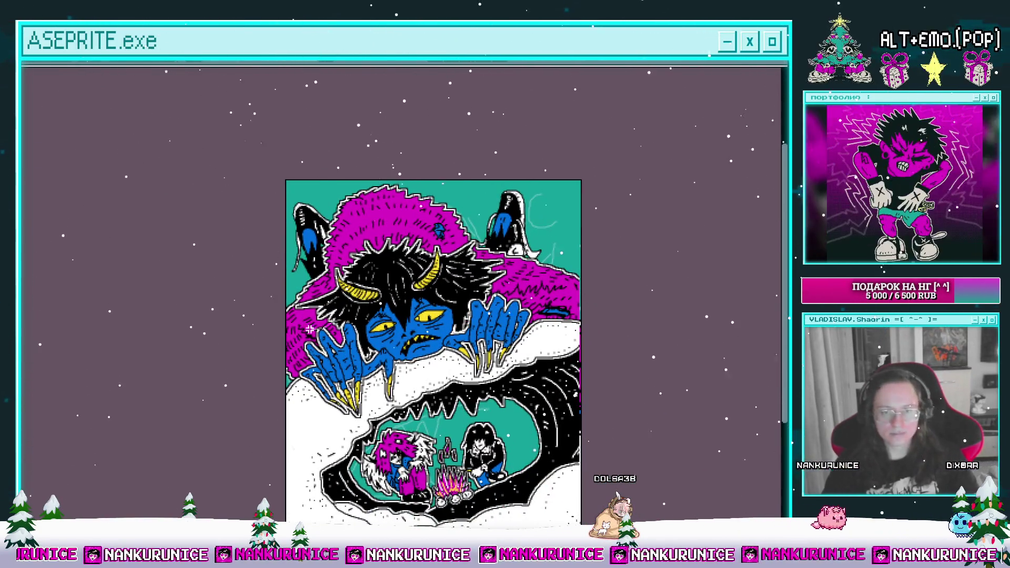
key("ctrl+a")
key("shift+o")
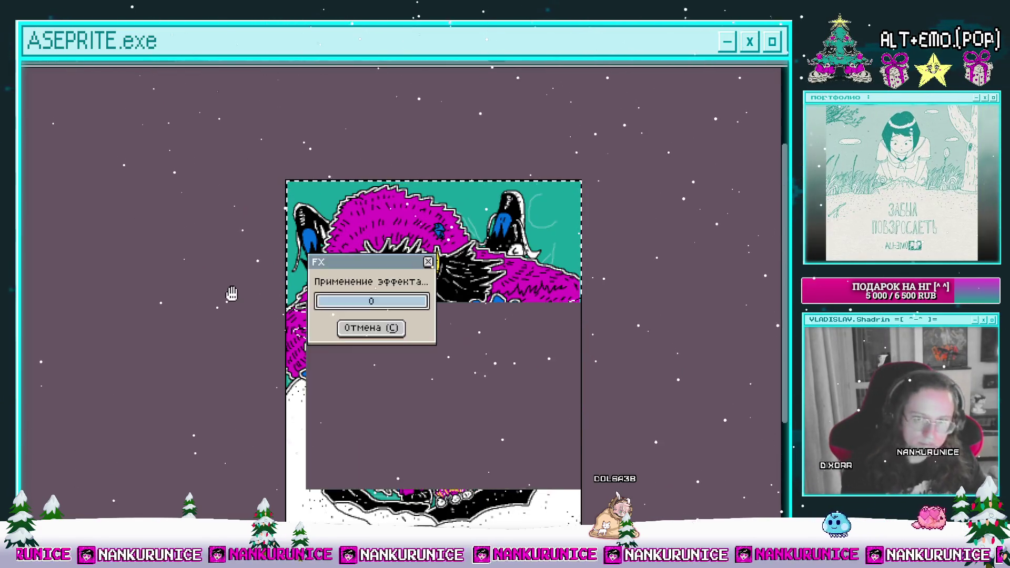
key("Escape")
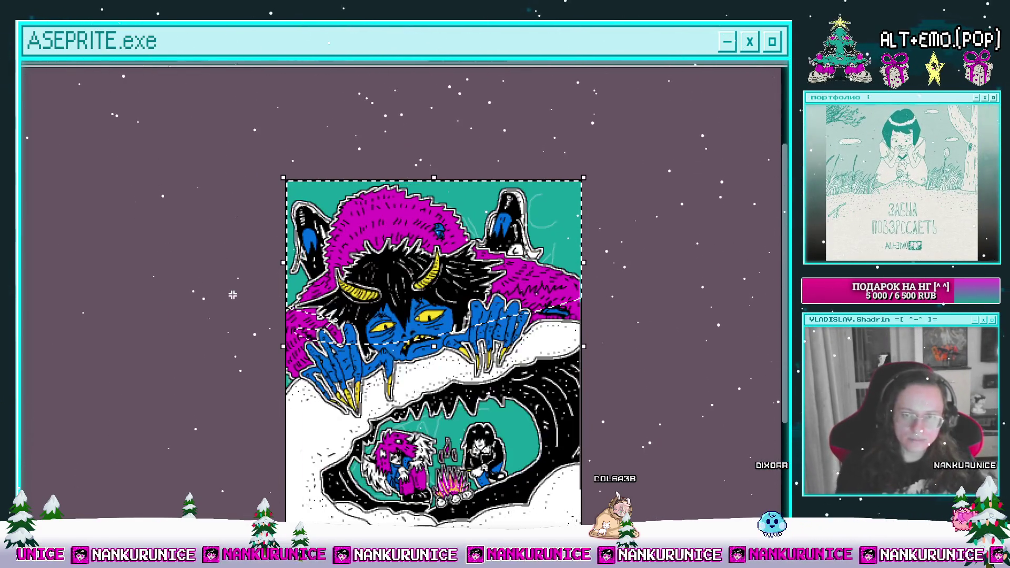
key("ctrl+d")
Show the layers timeline and set layer Слой 194's opacity to 56%
left_click_drag(557, 315, 555, 278)
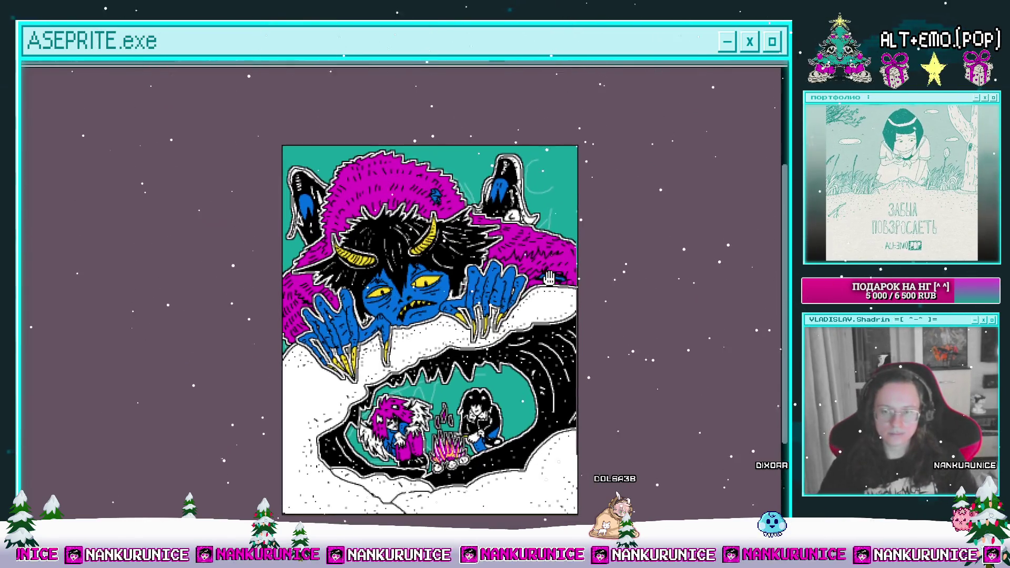
key("Tab")
double_click(72, 185)
left_click(598, 492)
left_click(668, 423)
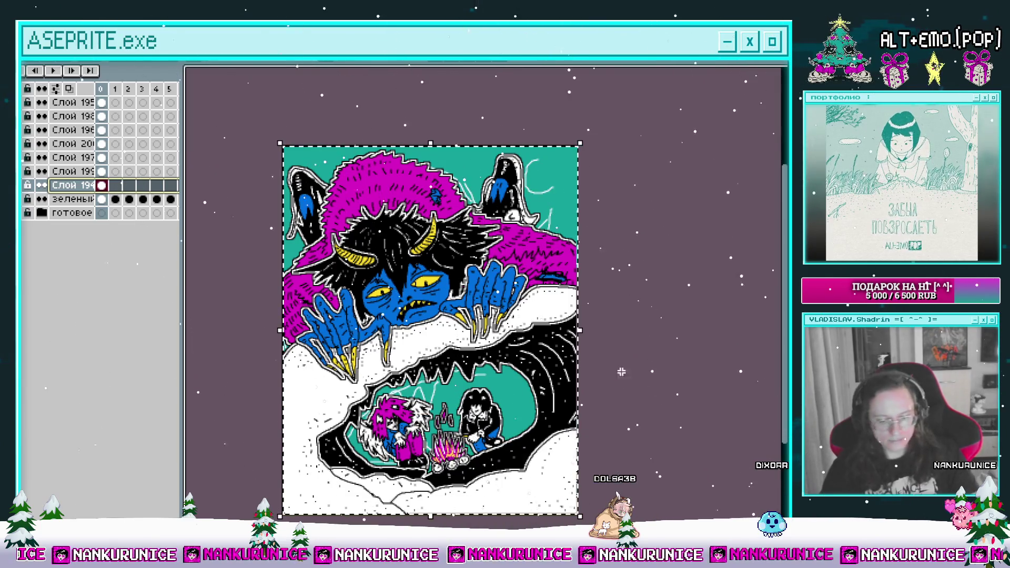
Clear layer Слой 194 and show the blue gradient sky layer Слой 200
key("Delete")
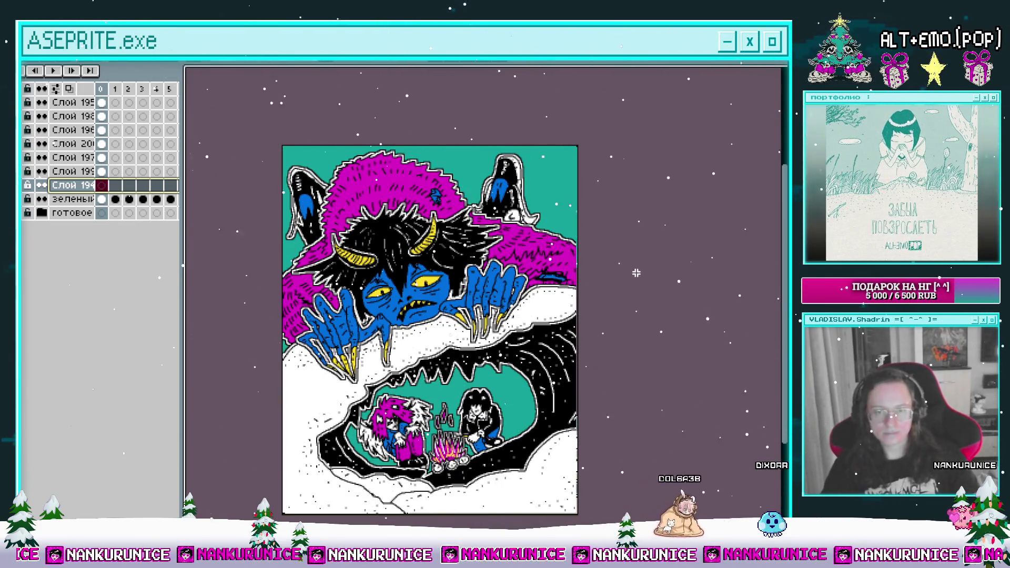
left_click(72, 185)
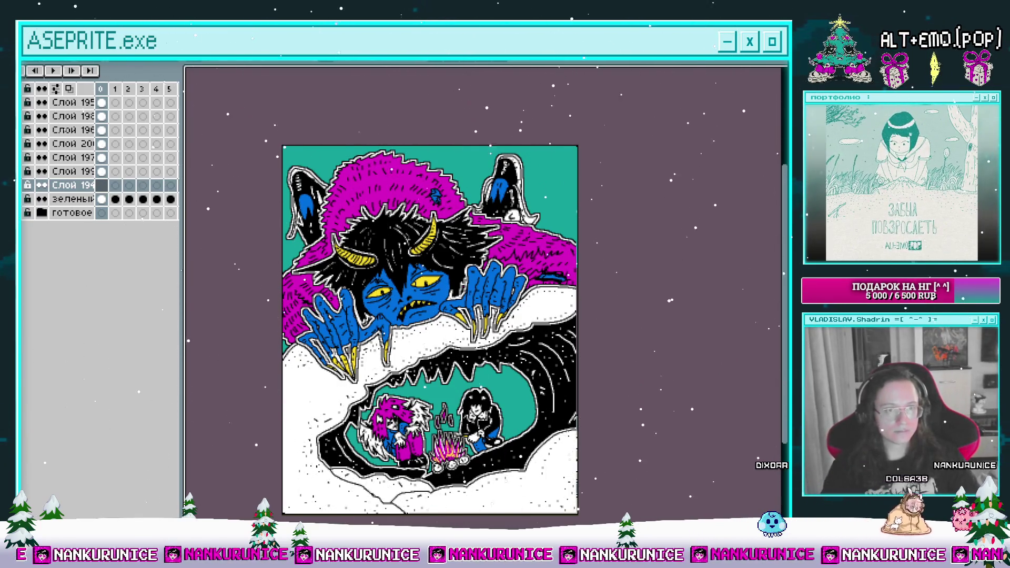
left_click(42, 143)
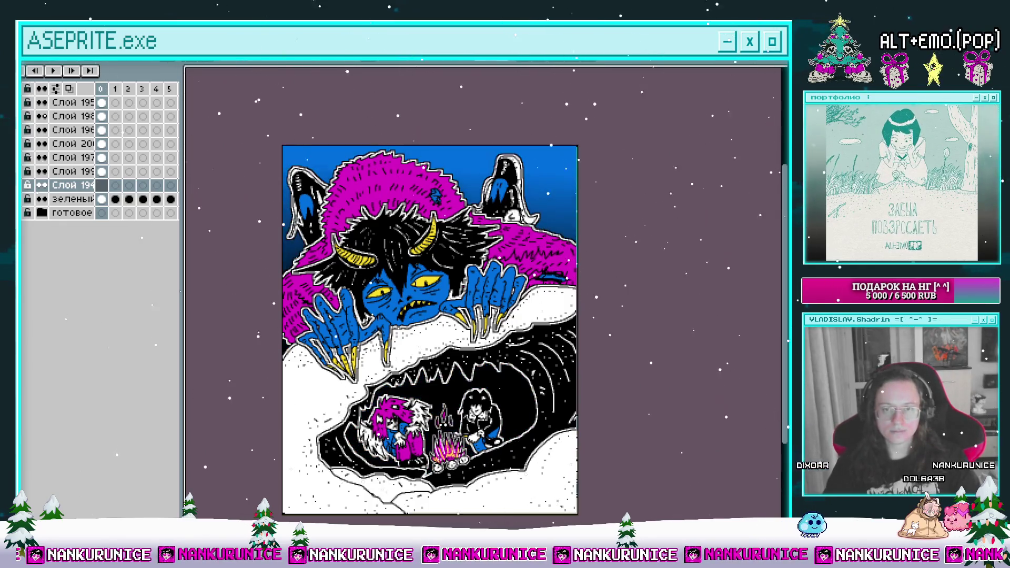
Apply Bayer Matrix dithering to the gradient and add a new layer above Слой 194
left_click(298, 60)
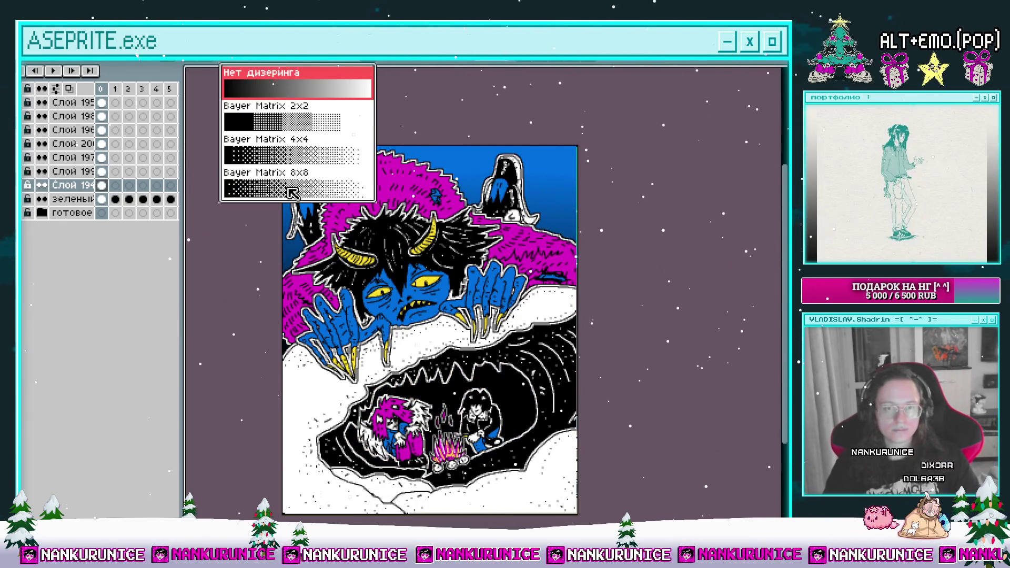
key("Delete")
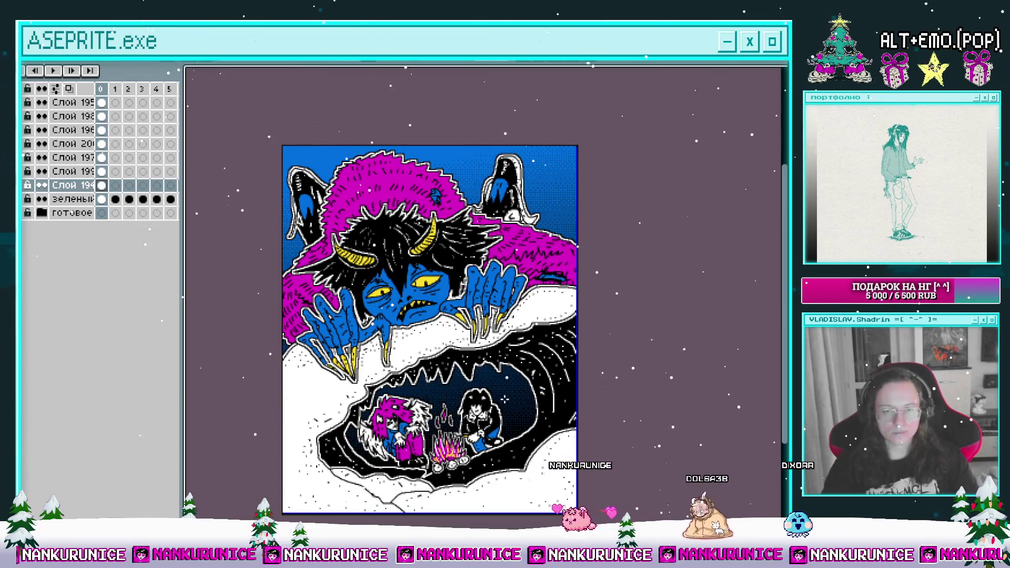
key("shift+n")
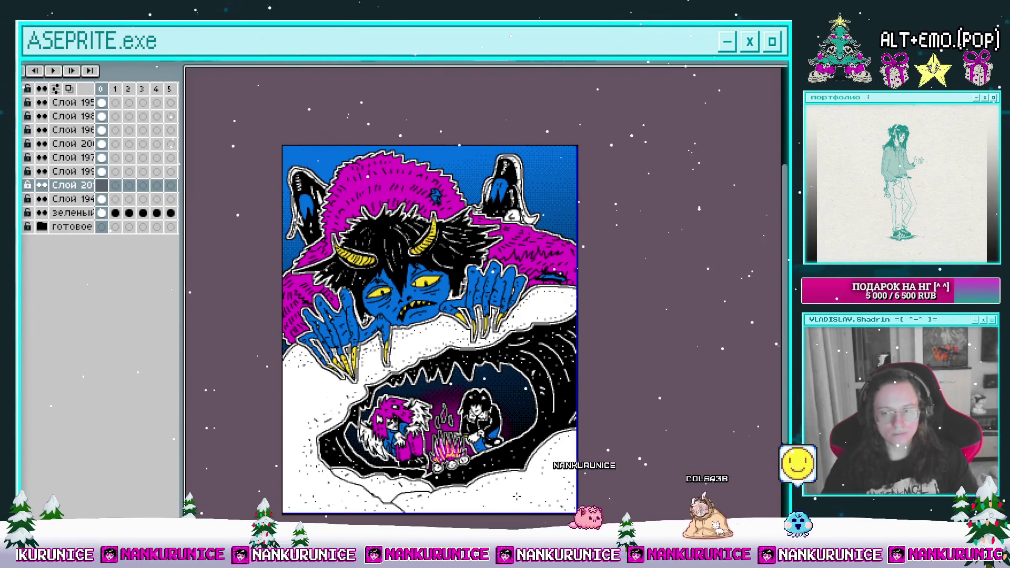
Make the top layer active and add a new layer above it
left_click(516, 496)
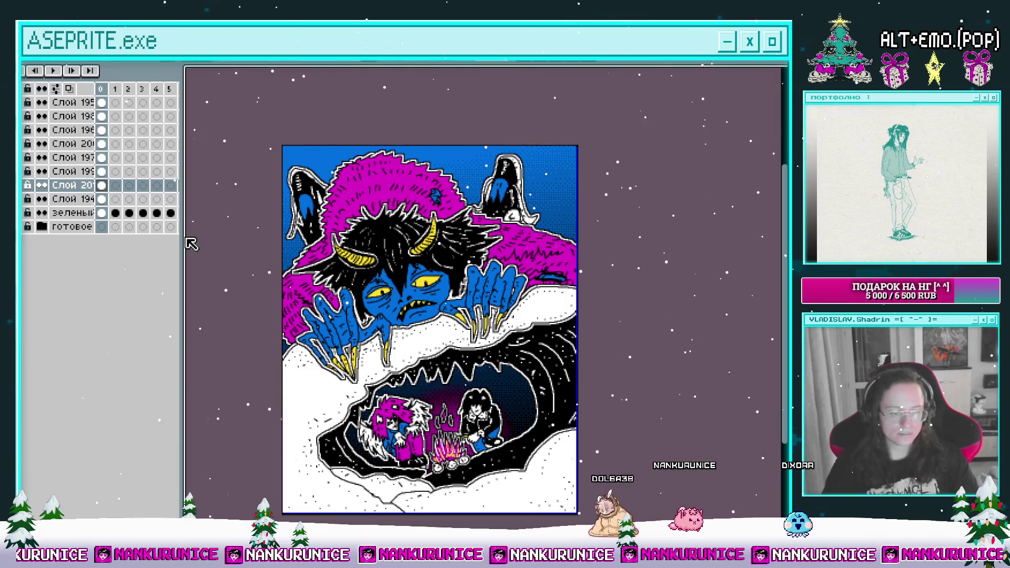
left_click(102, 102)
key("shift+n")
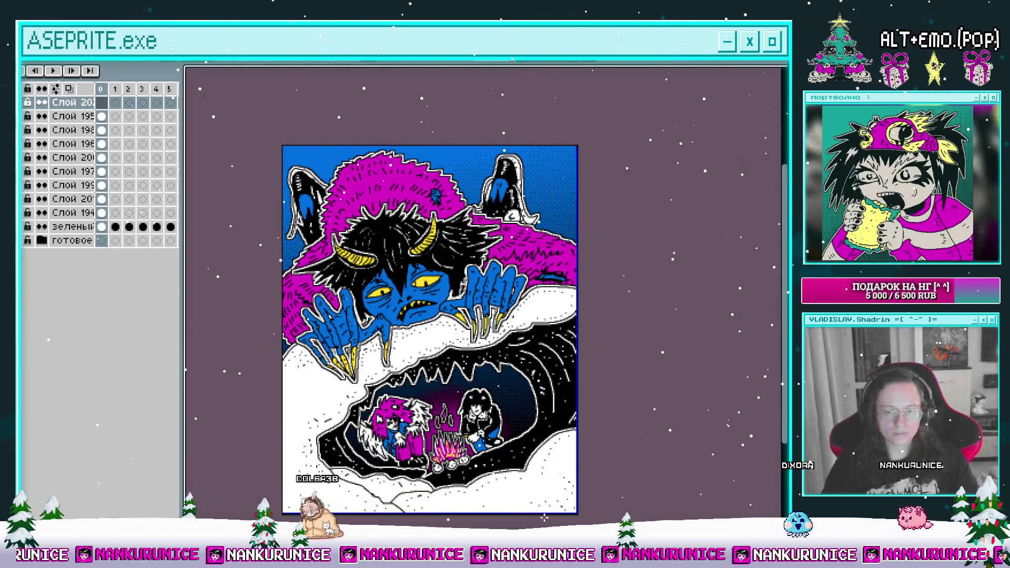
Shade the bottom-right and bottom-left snow with dithered dark gradients
left_click_drag(547, 518, 533, 476)
mouse_move(290, 508)
left_mouse_down()
mouse_move(461, 499)
mouse_move(476, 476)
left_mouse_up()
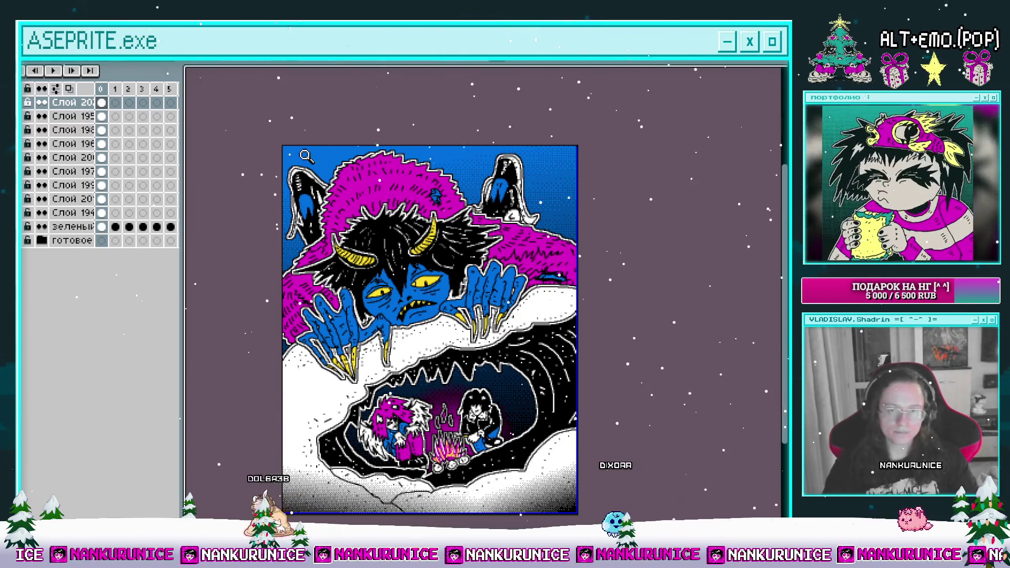
left_click(384, 167)
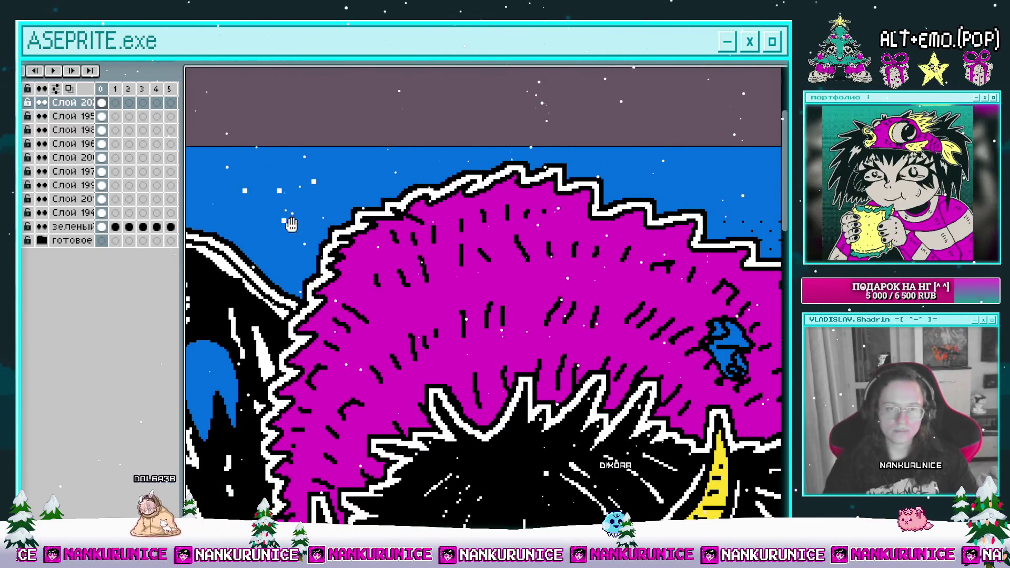
scroll(368, 246, "left", 5)
scroll(261, 337, "down", 4)
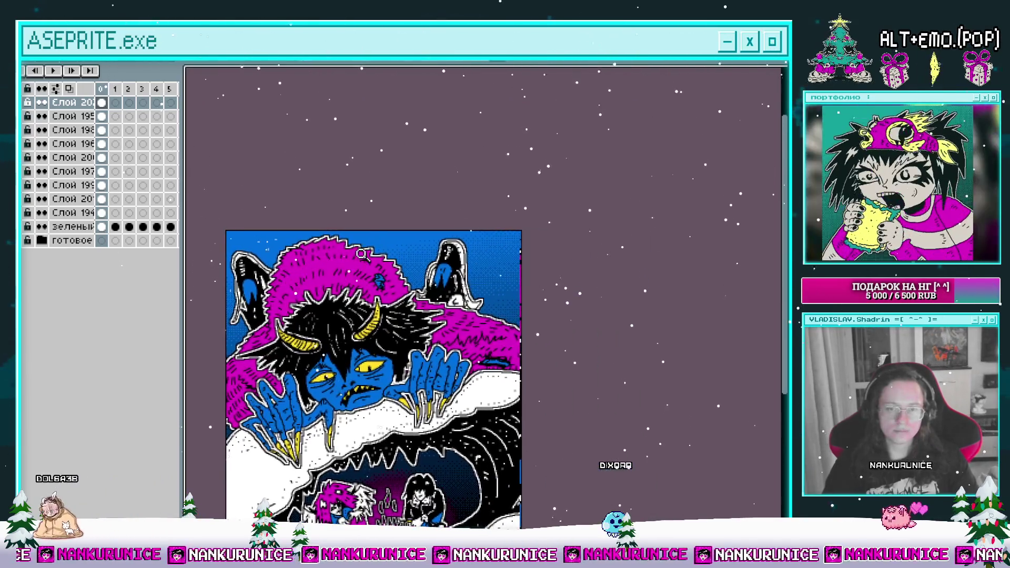
scroll(361, 233, "up", 3)
key("Tab")
left_click_drag(375, 254, 376, 227)
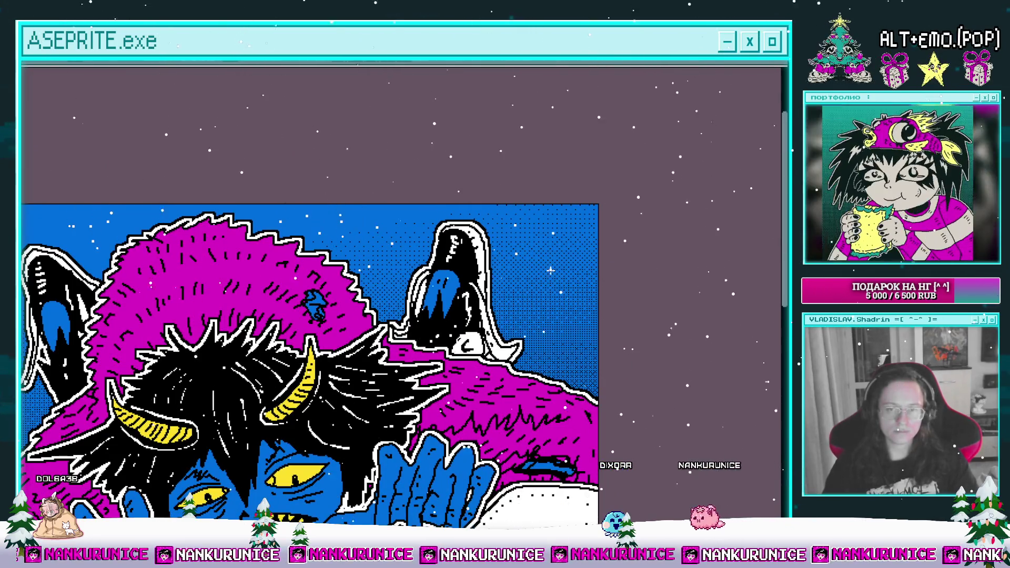
scroll(532, 253, "down", 3)
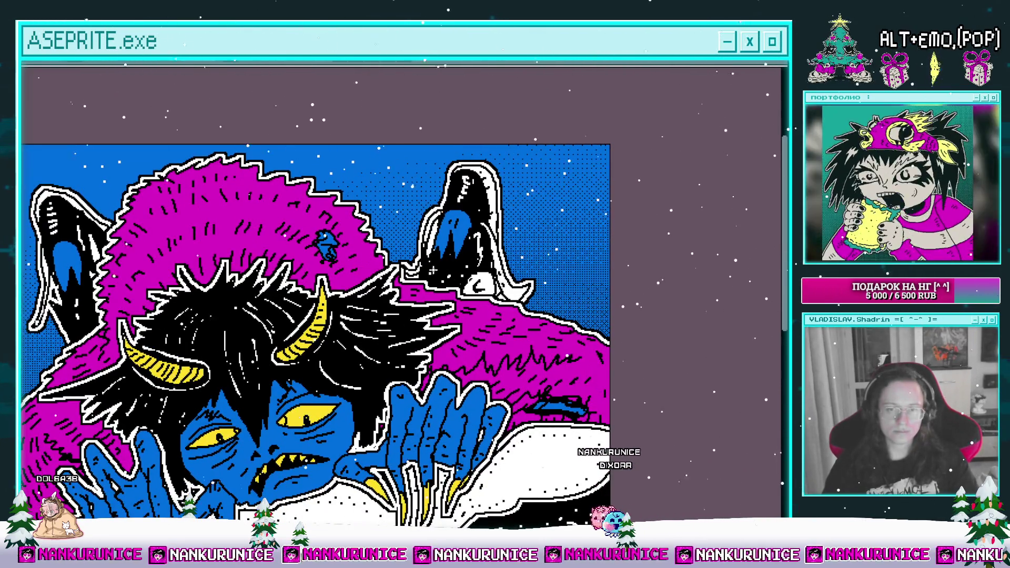
scroll(365, 246, "left", 3)
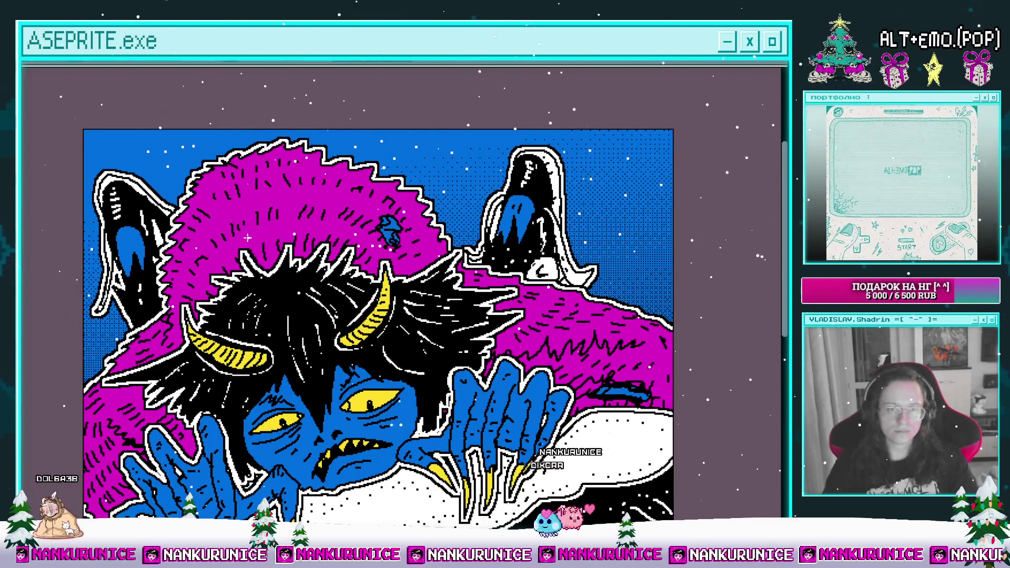
mouse_move(266, 227)
left_mouse_down()
mouse_move(294, 179)
mouse_move(257, 137)
left_mouse_up()
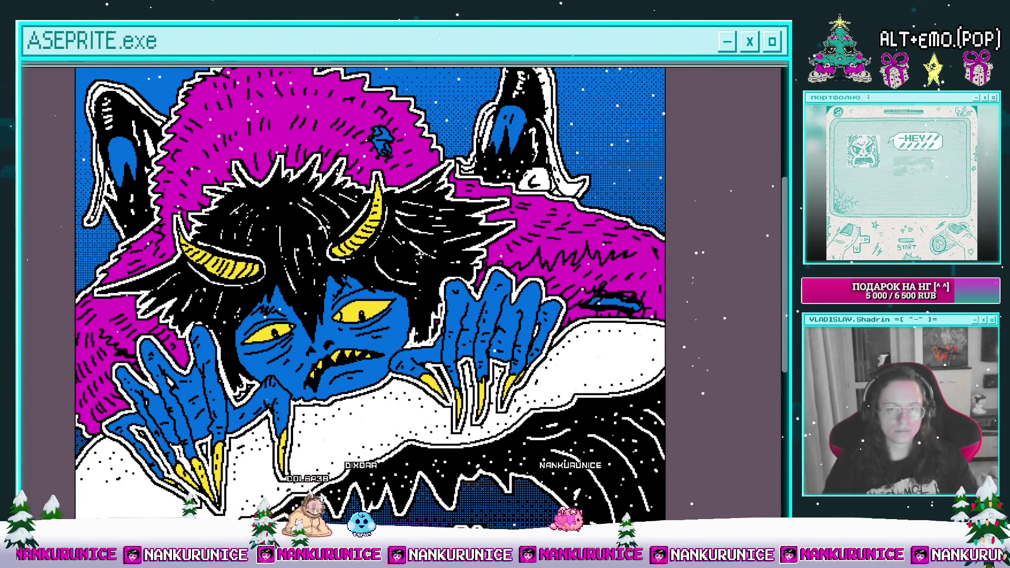
mouse_move(574, 240)
left_mouse_down()
mouse_move(494, 233)
mouse_move(470, 281)
left_mouse_up()
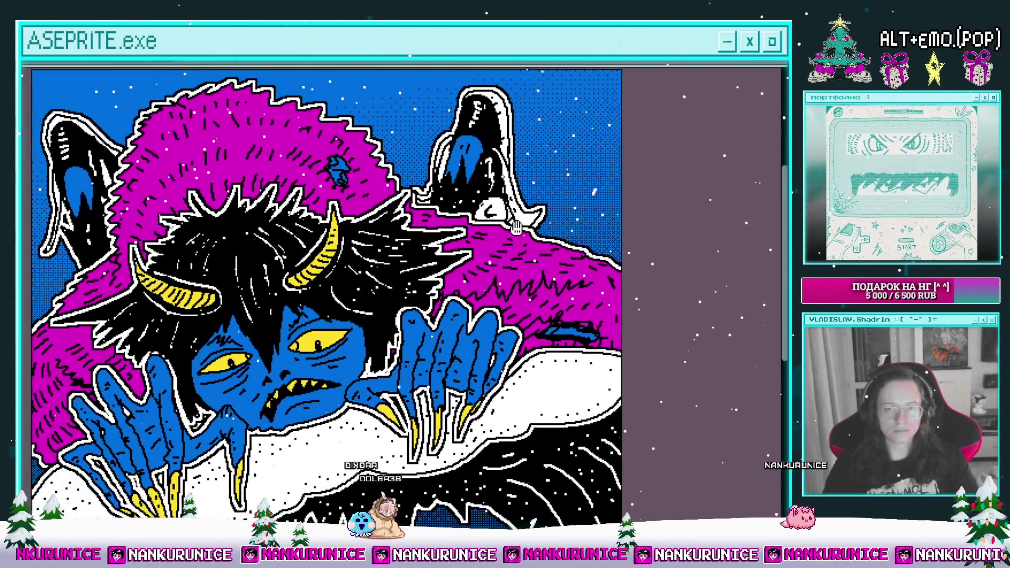
mouse_move(461, 238)
left_mouse_down()
mouse_move(498, 232)
mouse_move(536, 210)
left_mouse_up()
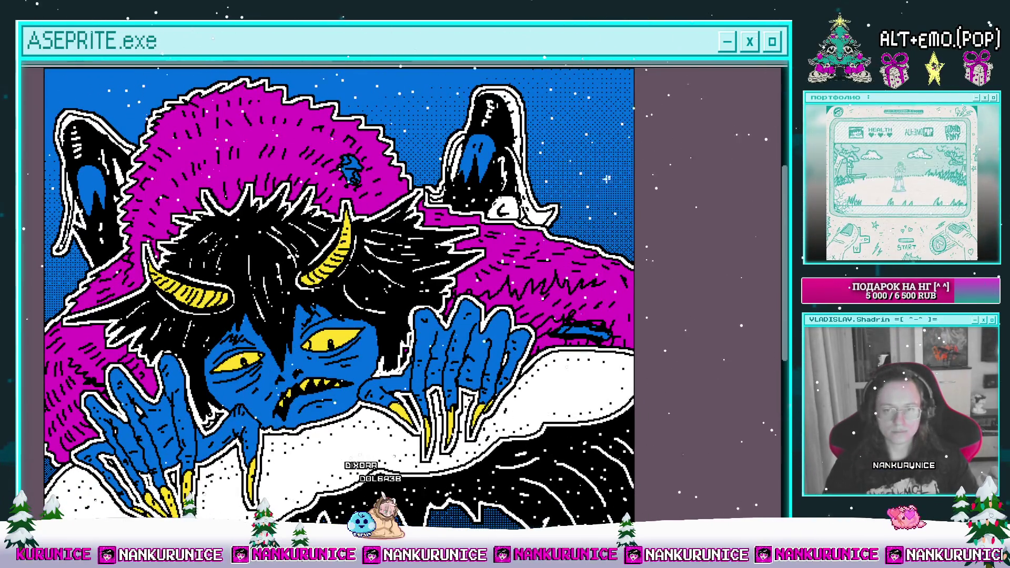
left_click_drag(447, 236, 542, 193)
left_click_drag(372, 316, 374, 269)
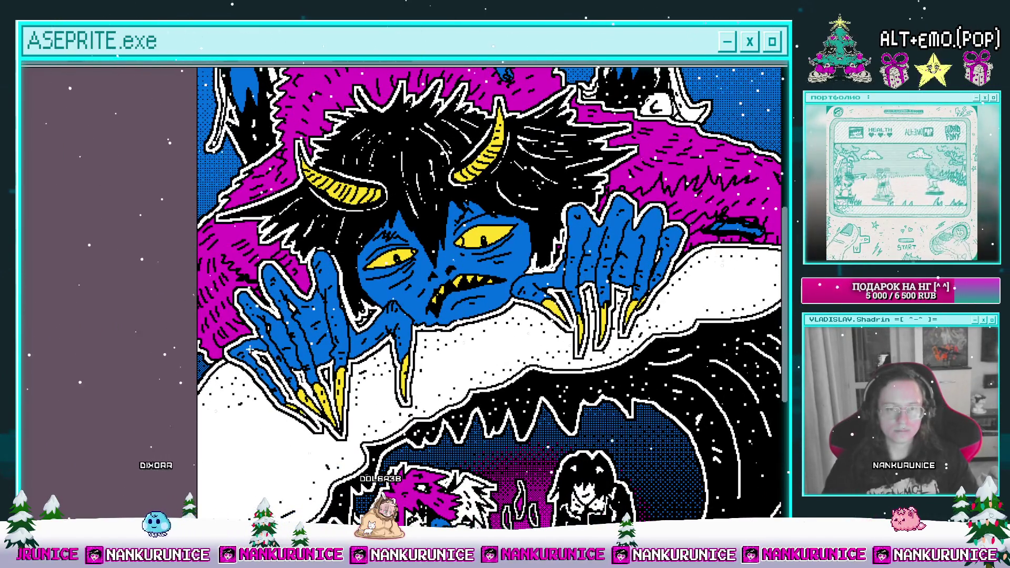
scroll(232, 222, "up", 3)
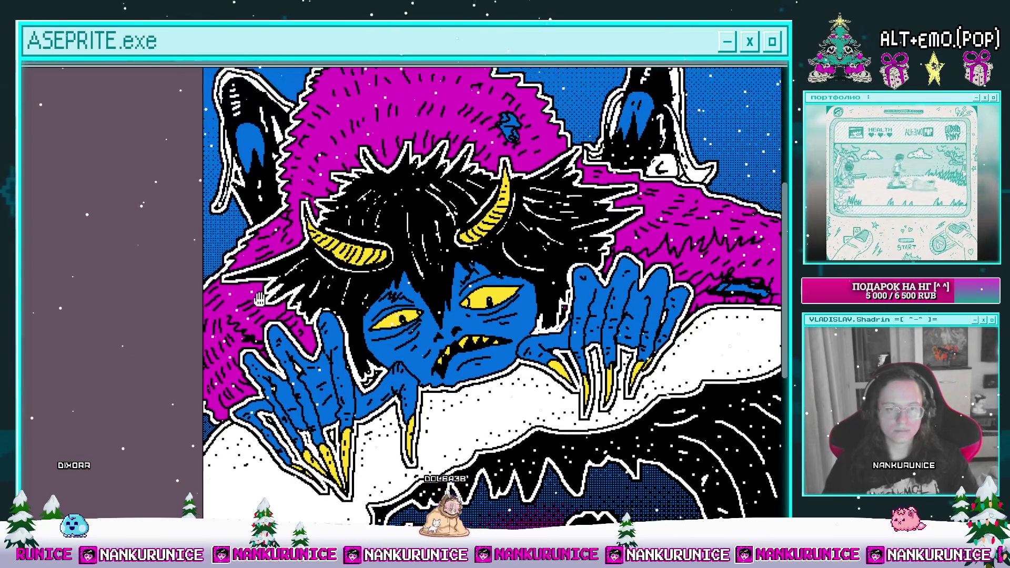
scroll(232, 223, "up", 3)
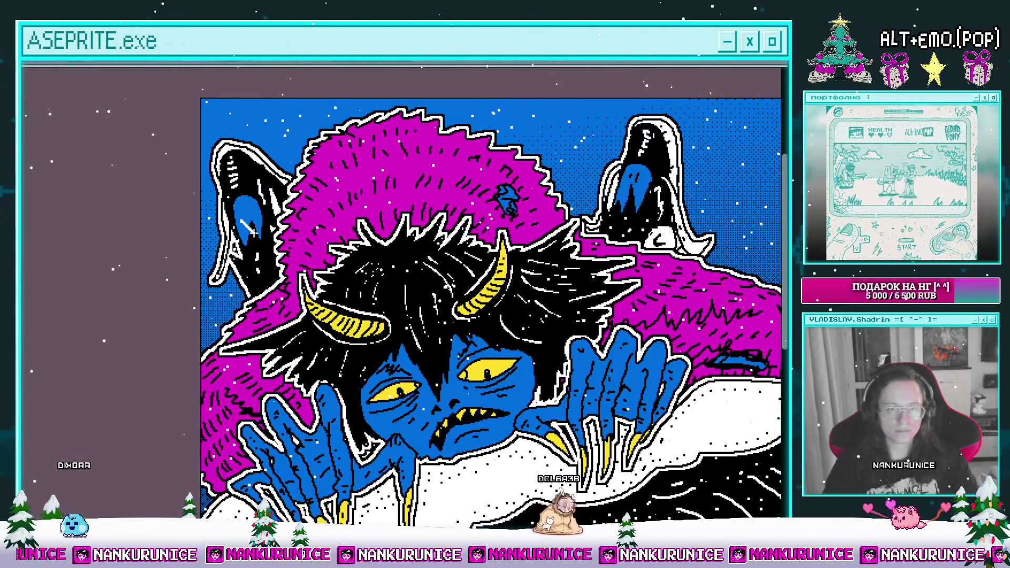
scroll(232, 223, "right", 1)
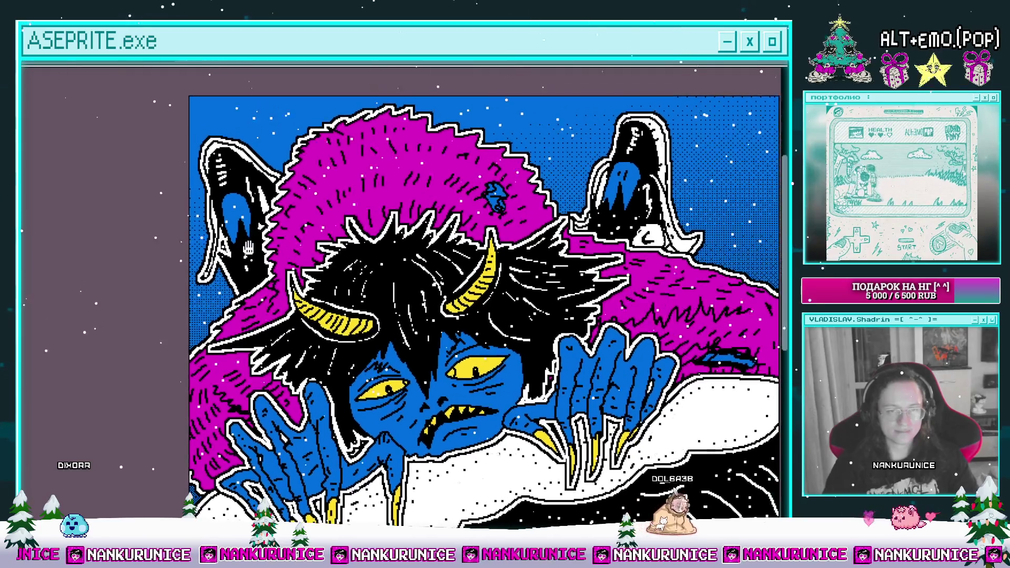
scroll(230, 267, "up", 3)
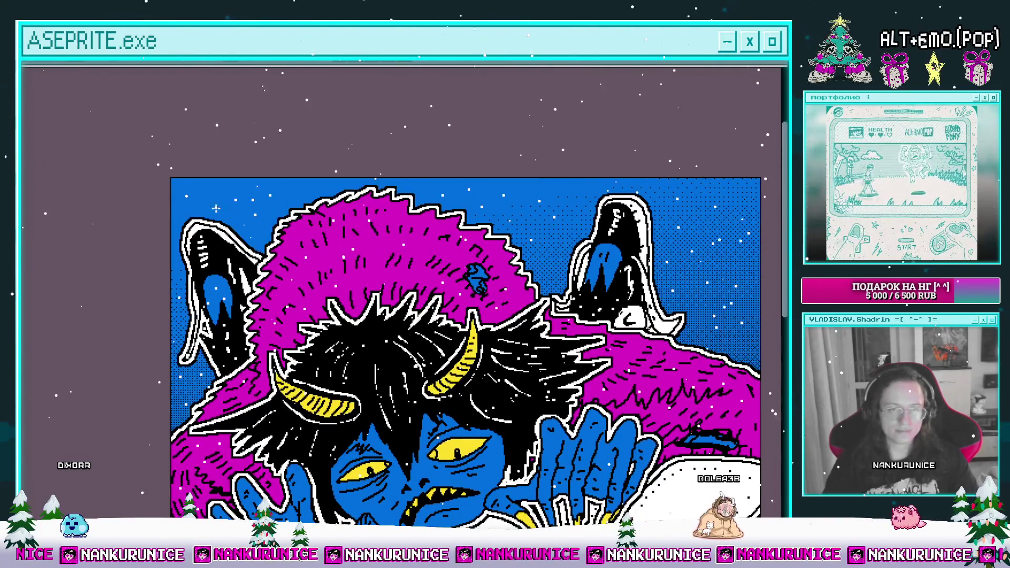
key("ctrl+s")
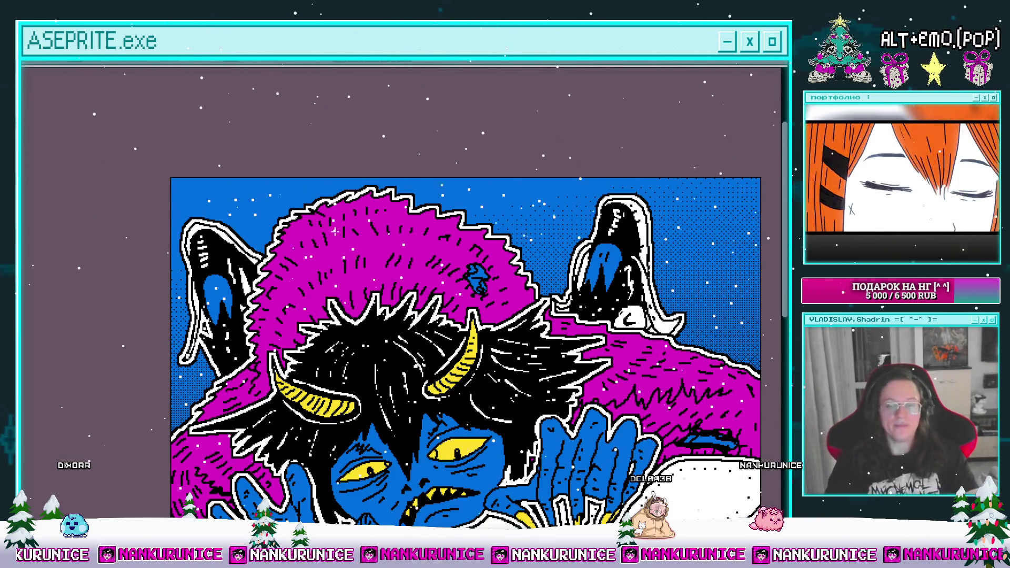
Add a short white touch-up stroke to the artwork
scroll(332, 372, "down", 5)
left_click_drag(319, 368, 334, 376)
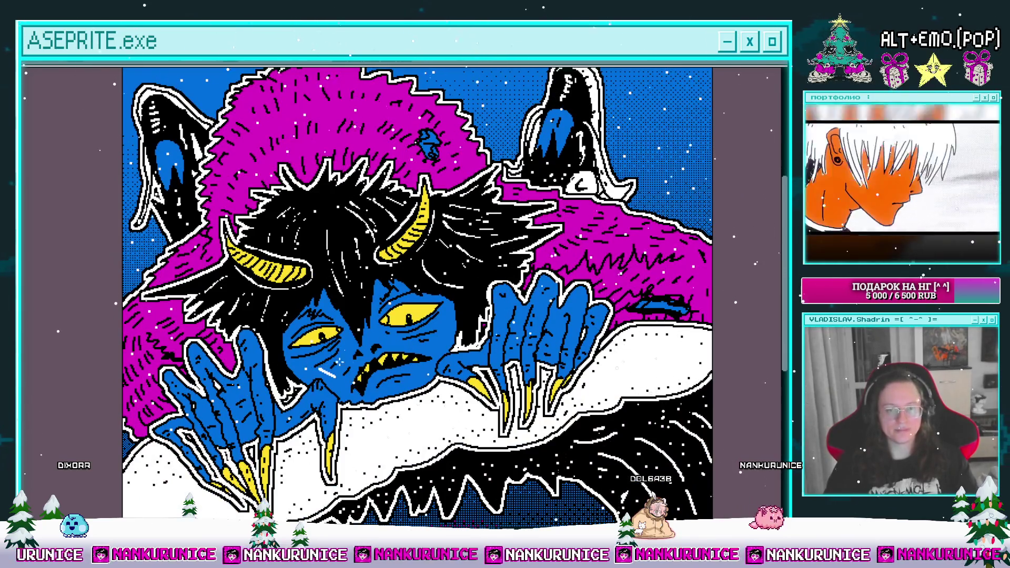
scroll(336, 383, "up", 1)
scroll(347, 373, "up", 1)
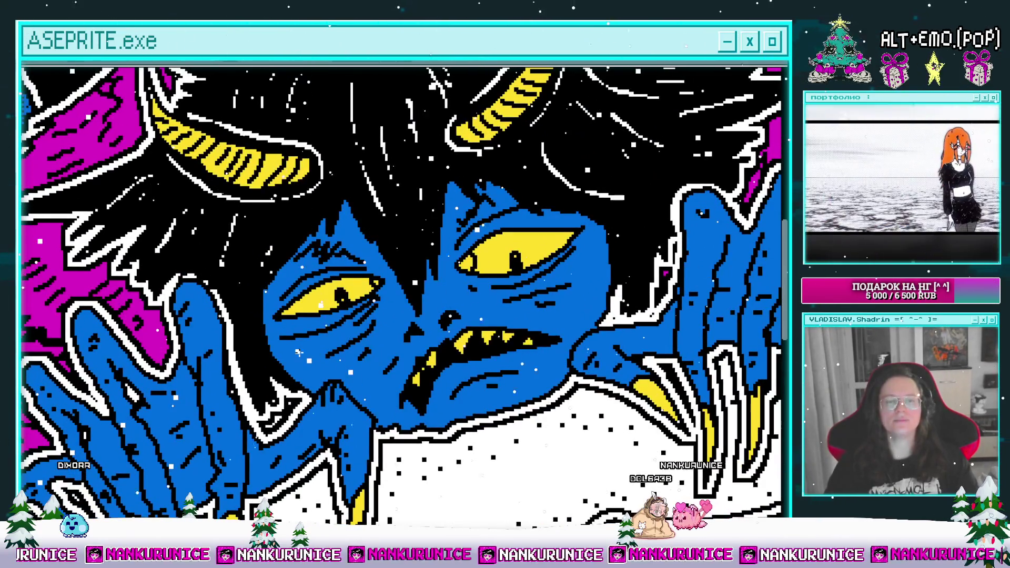
Pan right and down across the illustration to inspect it
scroll(295, 363, "right", 2)
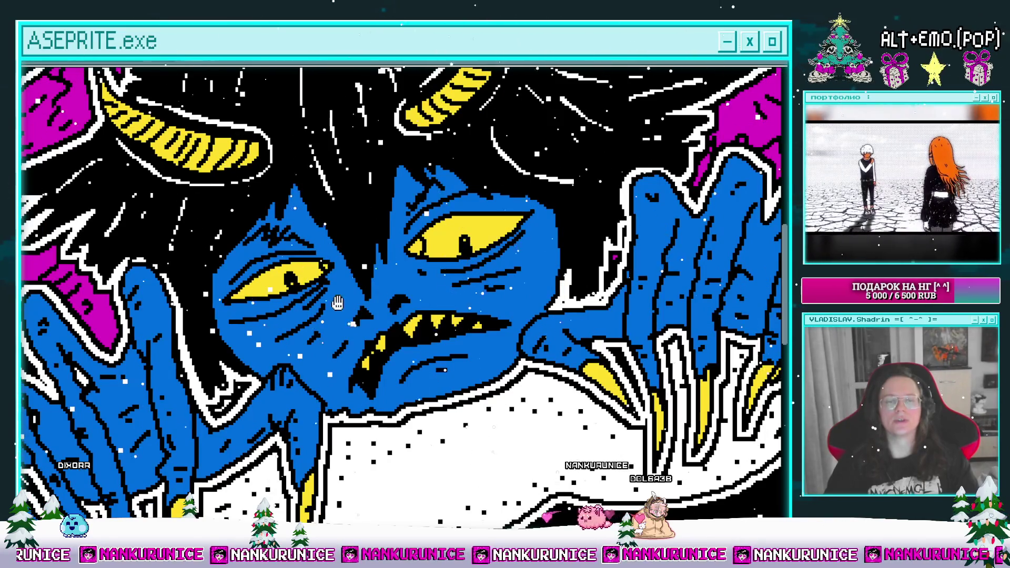
scroll(337, 303, "right", 3)
scroll(435, 330, "right", 3)
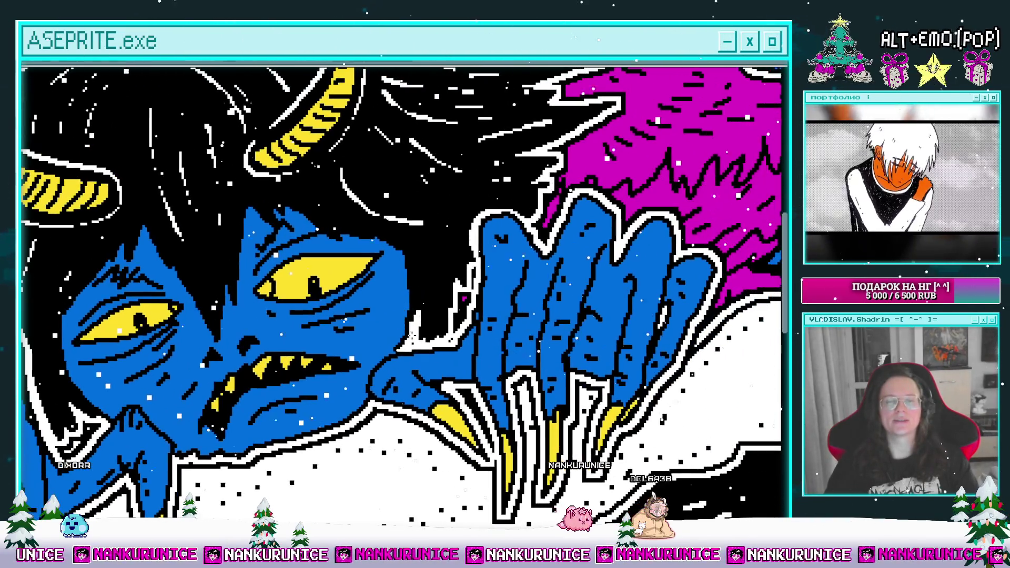
scroll(377, 332, "right", 3)
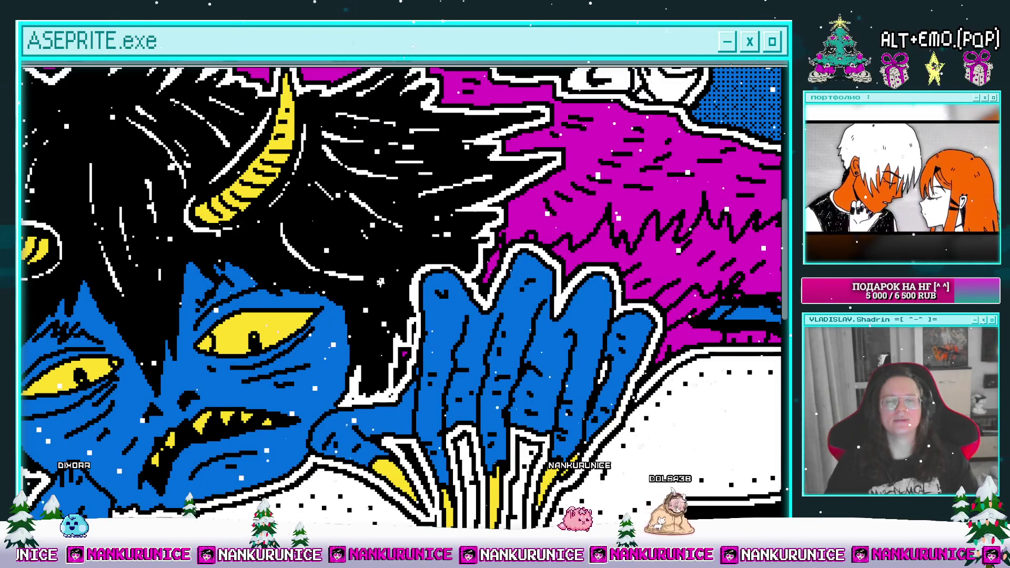
scroll(380, 280, "right", 3)
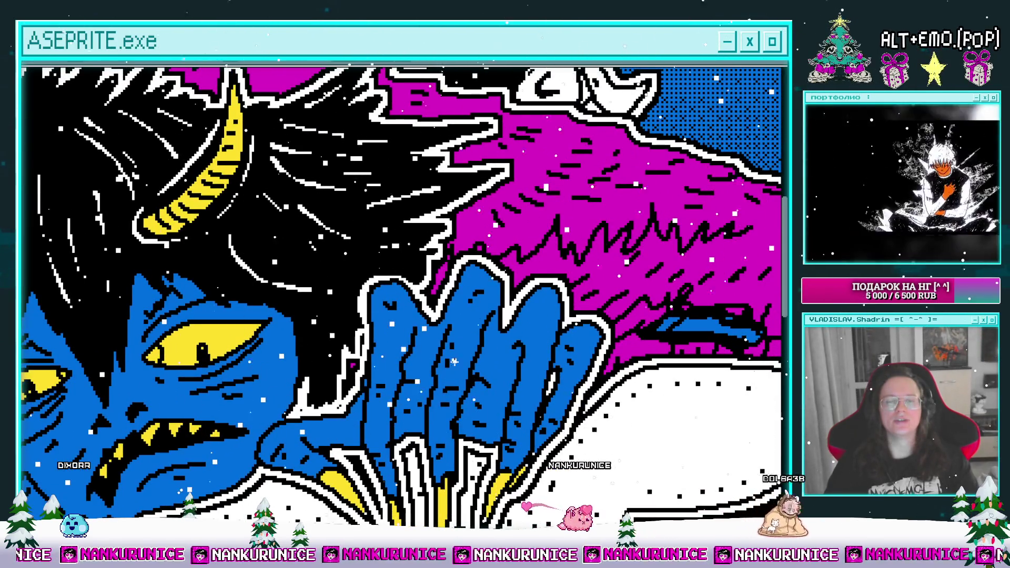
scroll(436, 363, "right", 2)
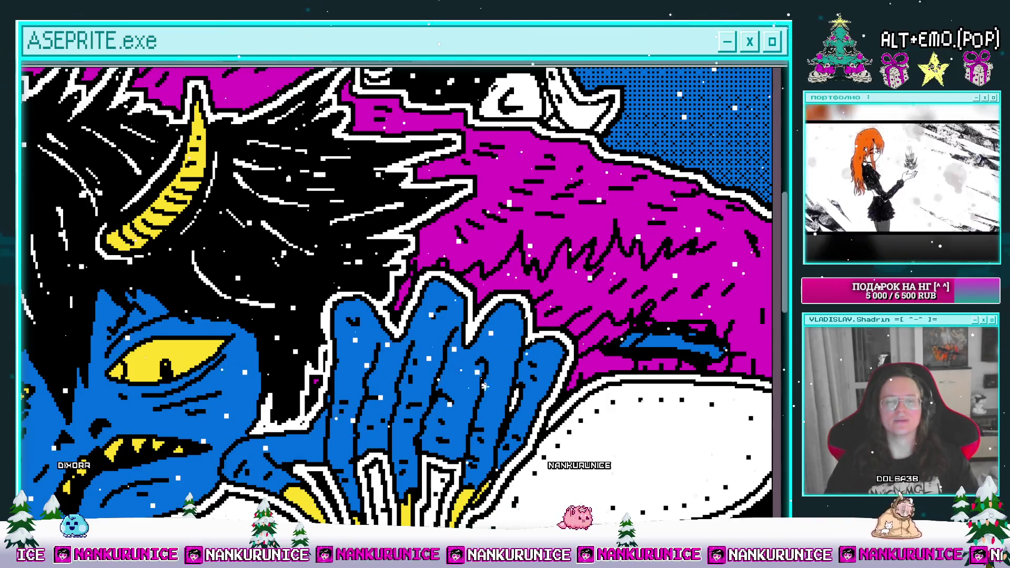
scroll(477, 388, "down", 3)
scroll(449, 377, "up", 3)
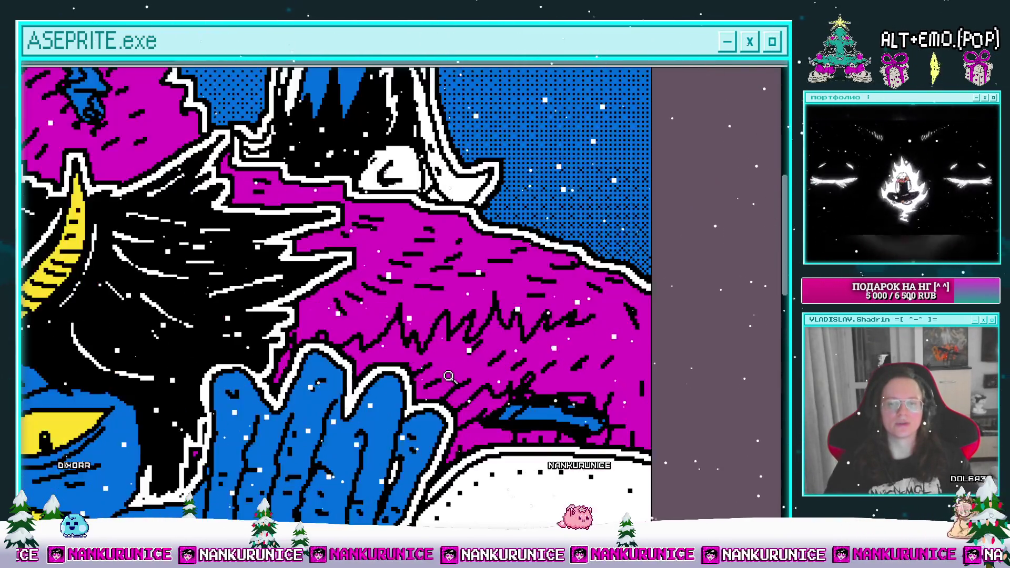
scroll(434, 380, "right", 2)
scroll(434, 381, "down", 1)
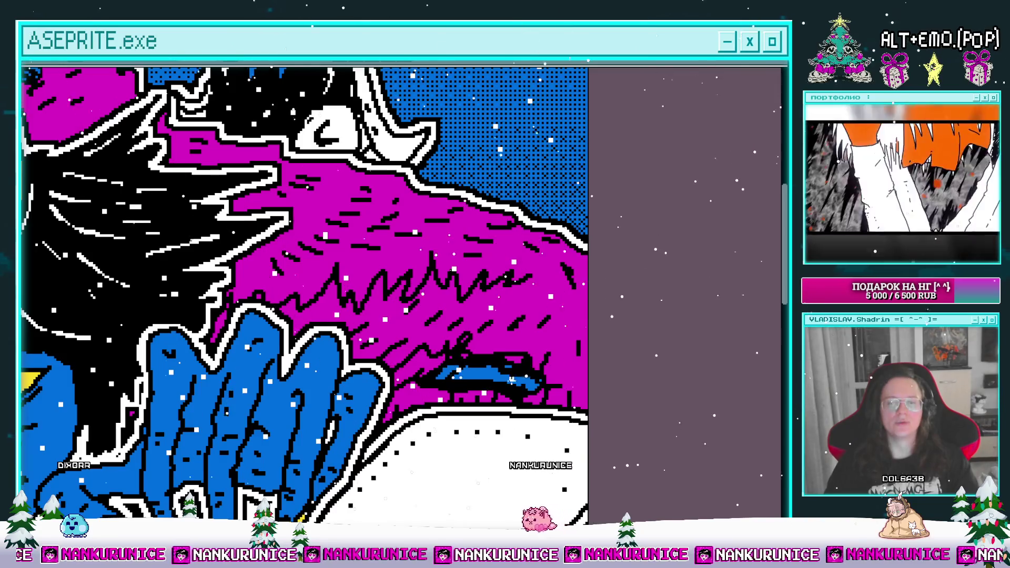
scroll(583, 347, "down", 3)
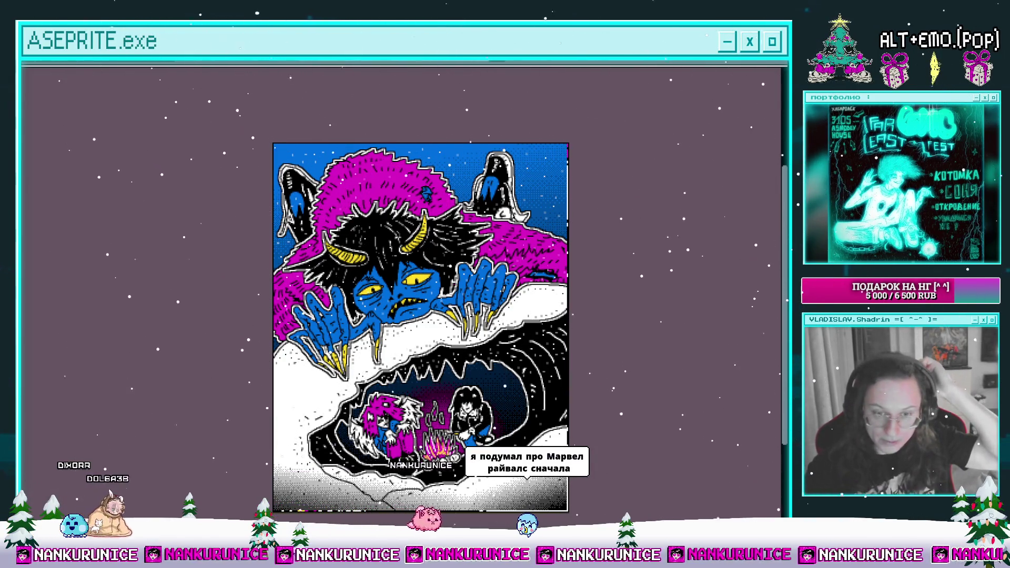
Play the Marvel Cosmic Invasion trailer on Steam, skipping ahead, and scroll the store page
key("alt+Tab")
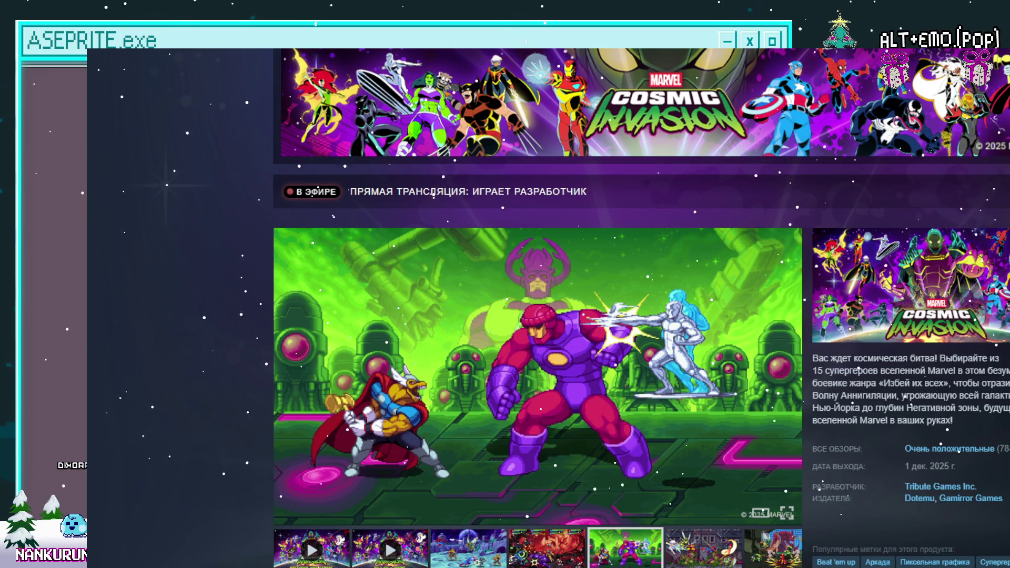
left_click(339, 548)
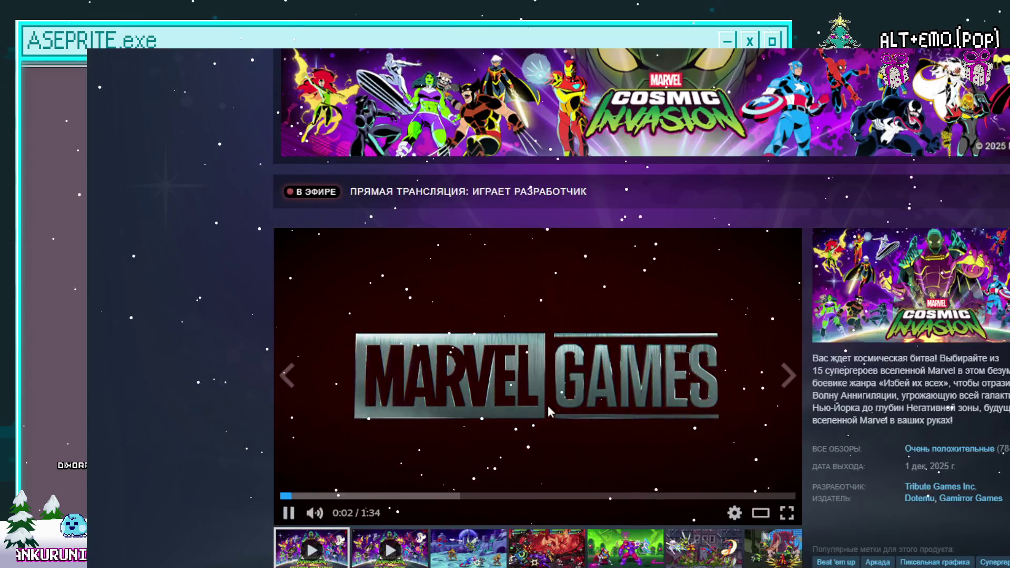
left_click(378, 496)
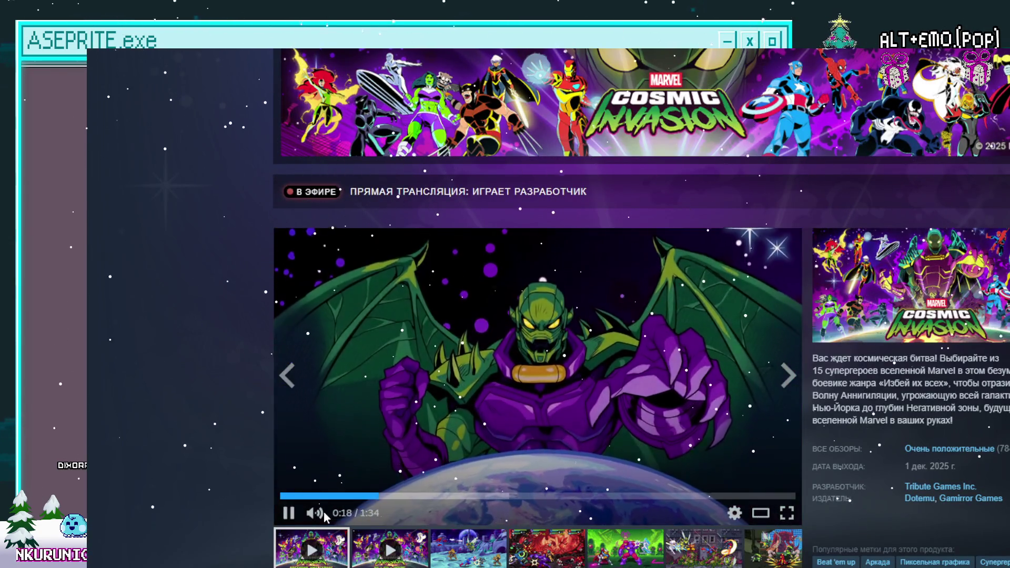
left_click(440, 496)
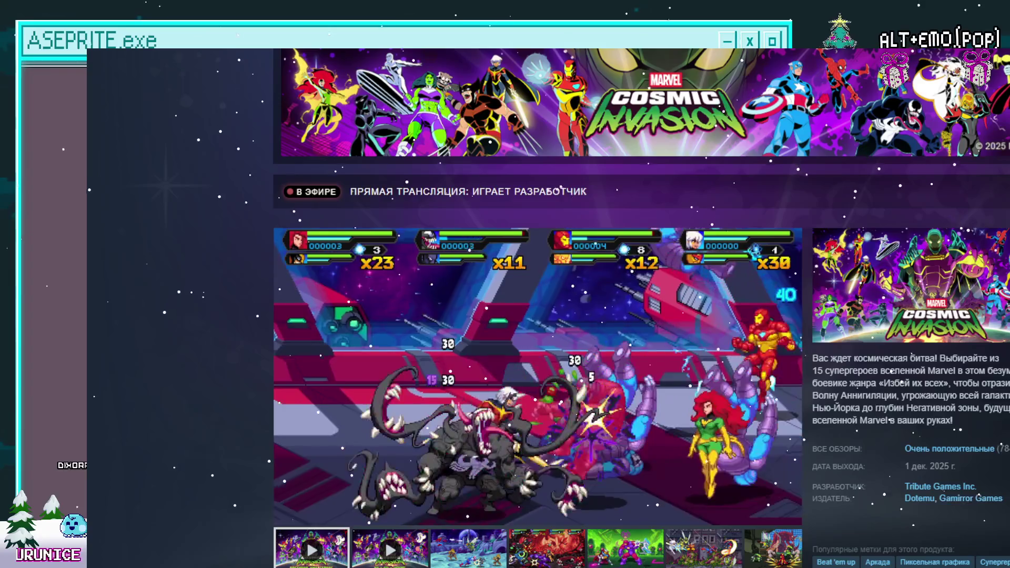
scroll(985, 520, "down", 3)
scroll(917, 515, "down", 5)
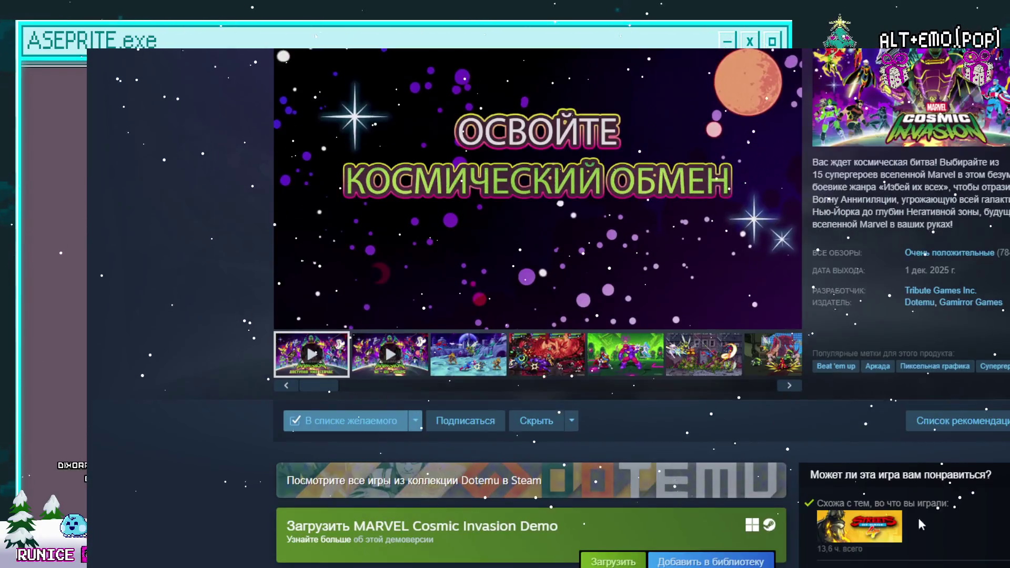
scroll(687, 469, "up", 1)
scroll(687, 471, "up", 5)
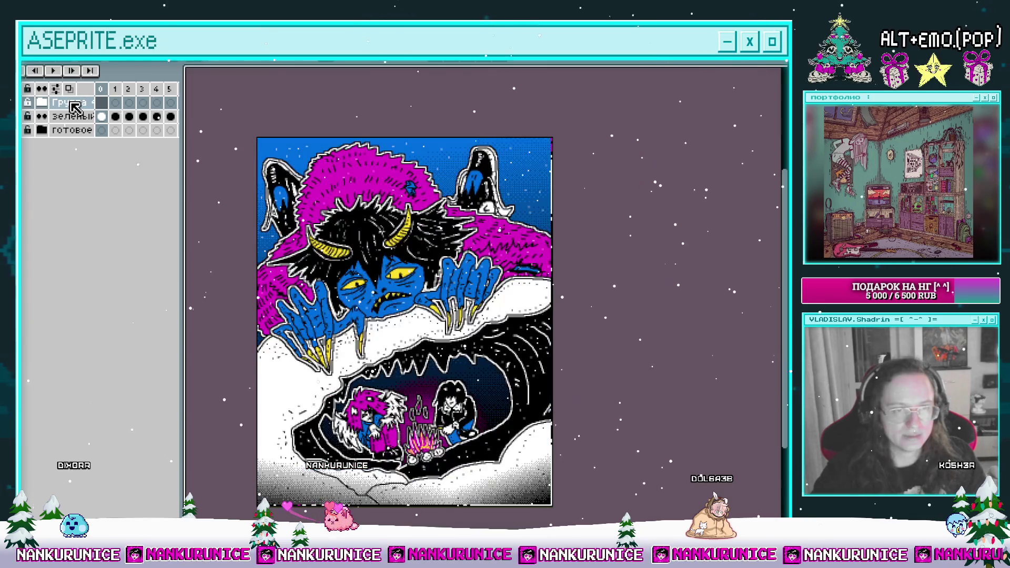
Expand the Группа layer group, save the file, and select one of its Слой layers
left_click(42, 103)
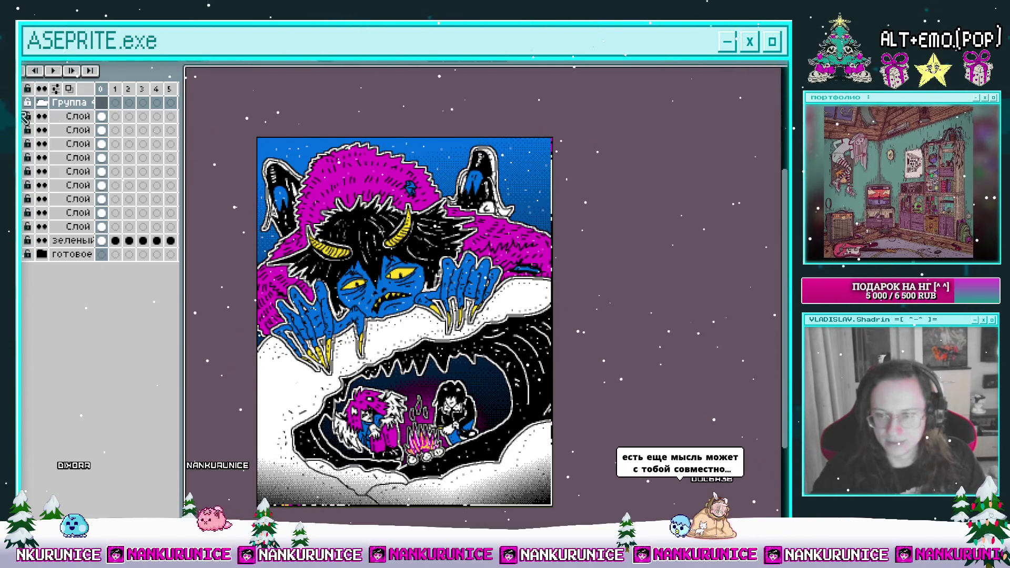
key("ctrl+s")
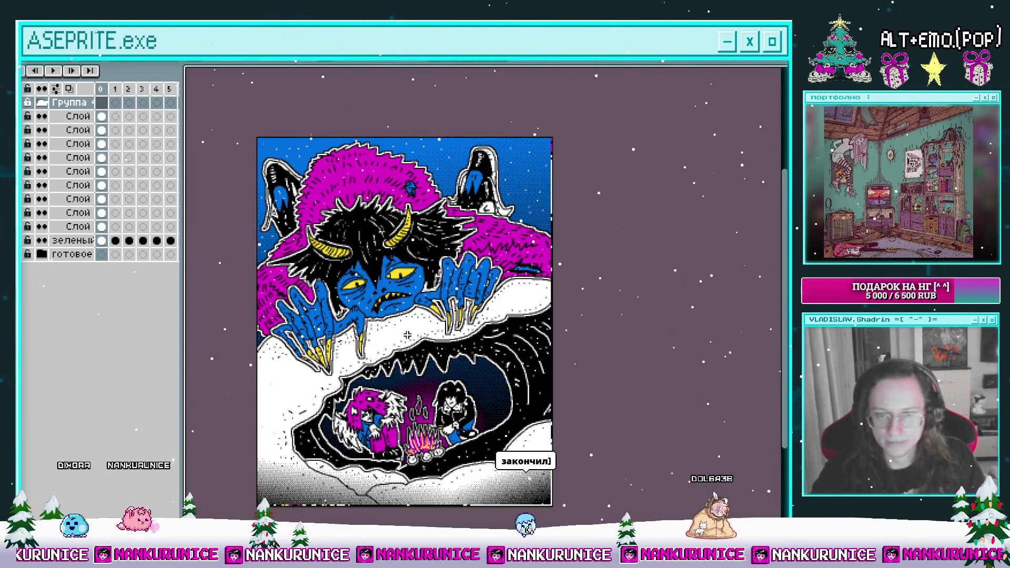
scroll(407, 335, "up", 2)
scroll(498, 313, "down", 2)
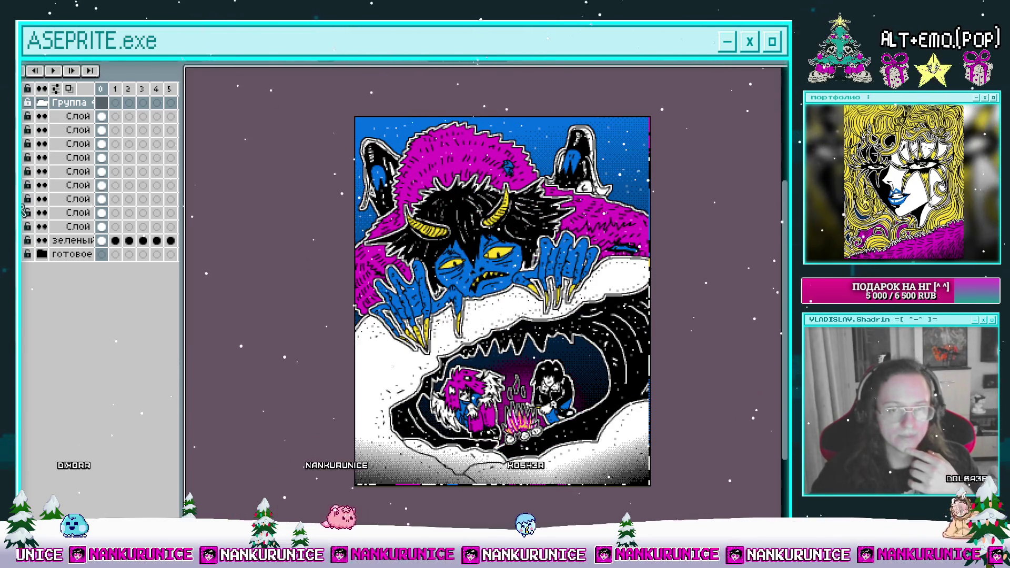
left_click(74, 200)
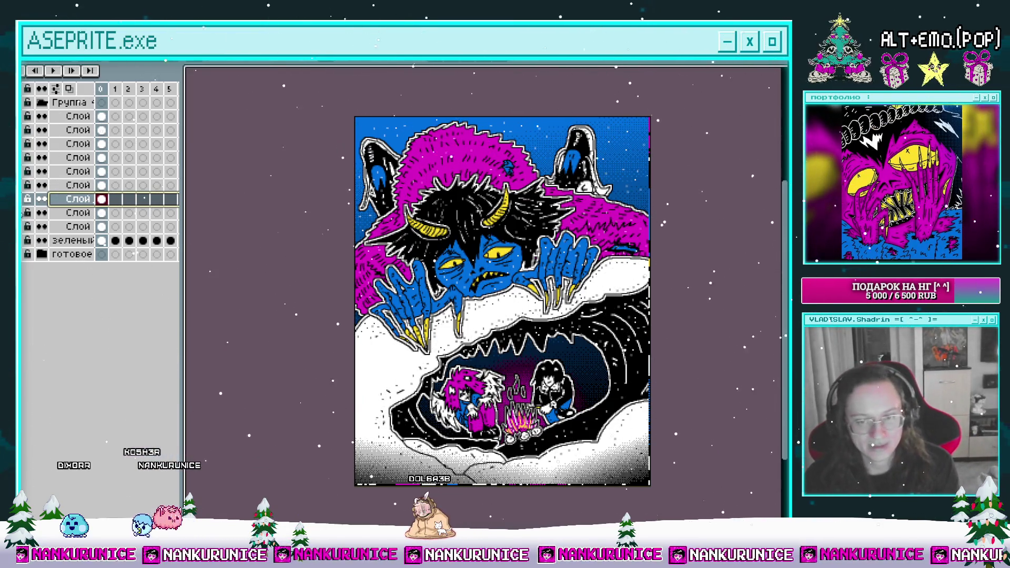
Briefly hide and re-show the cave layer, then drag its first-frame cel up one layer
left_click(42, 198)
left_click(42, 198)
left_click(105, 200)
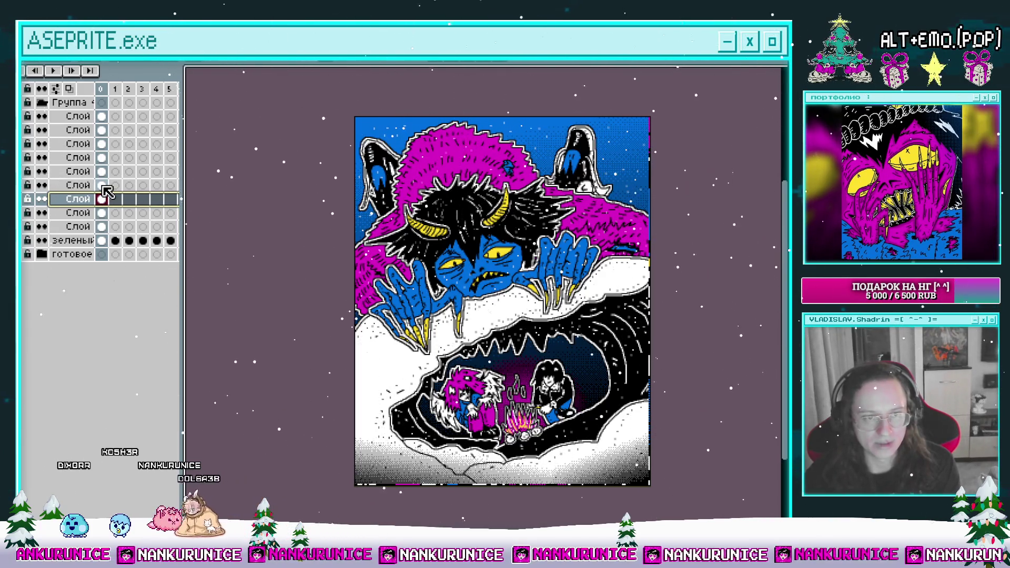
left_click_drag(102, 199, 102, 185)
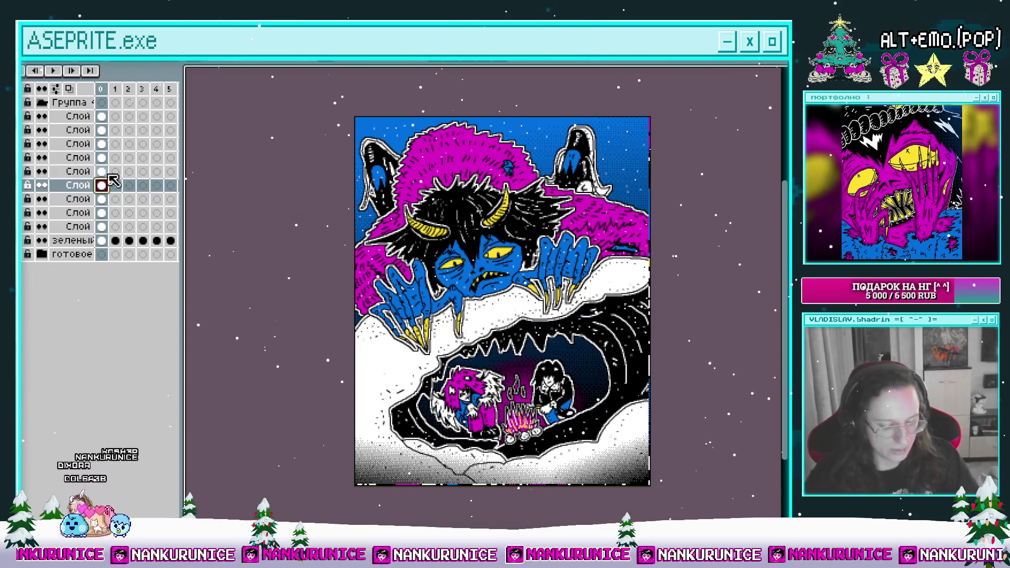
Add a new empty Слой layer to the Группа group, paste, undo, and paste again
key("shift+n")
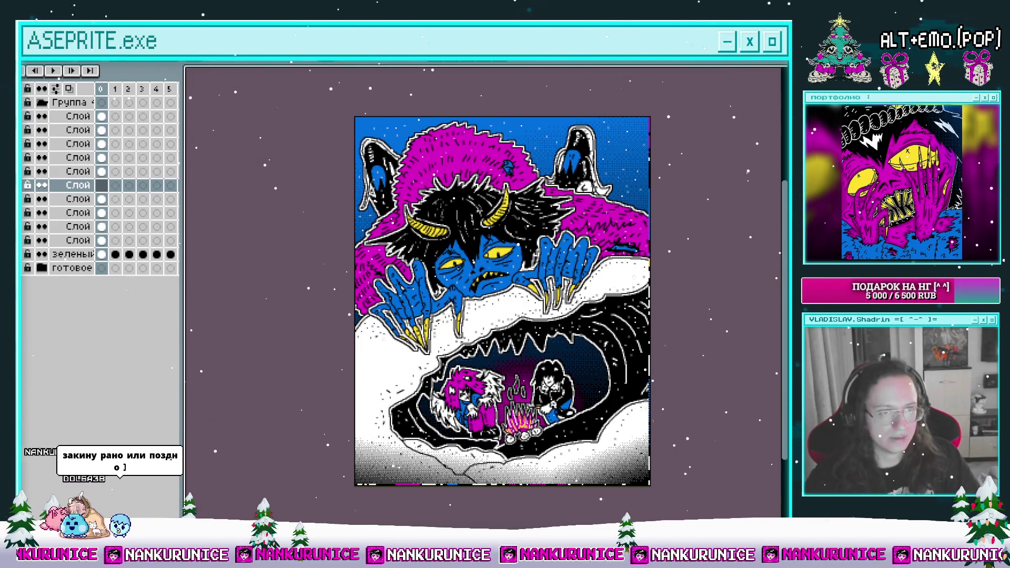
key("ctrl+v")
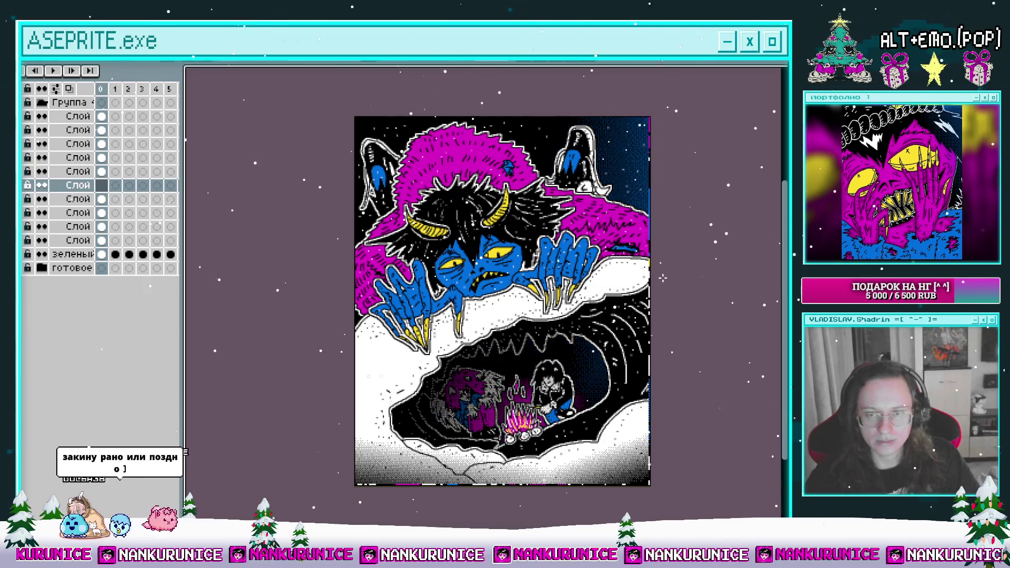
key("ctrl+z")
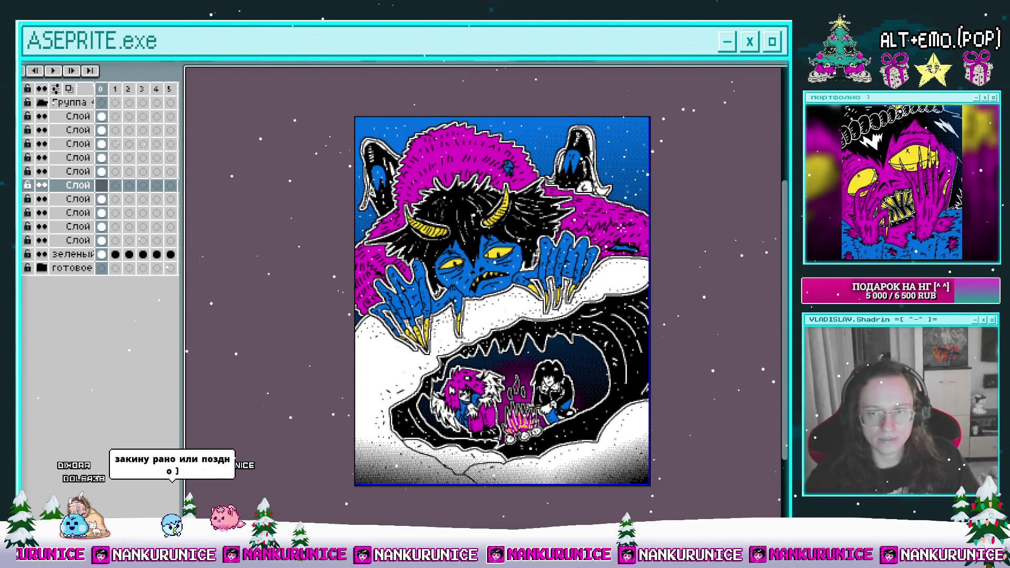
key("ctrl+v")
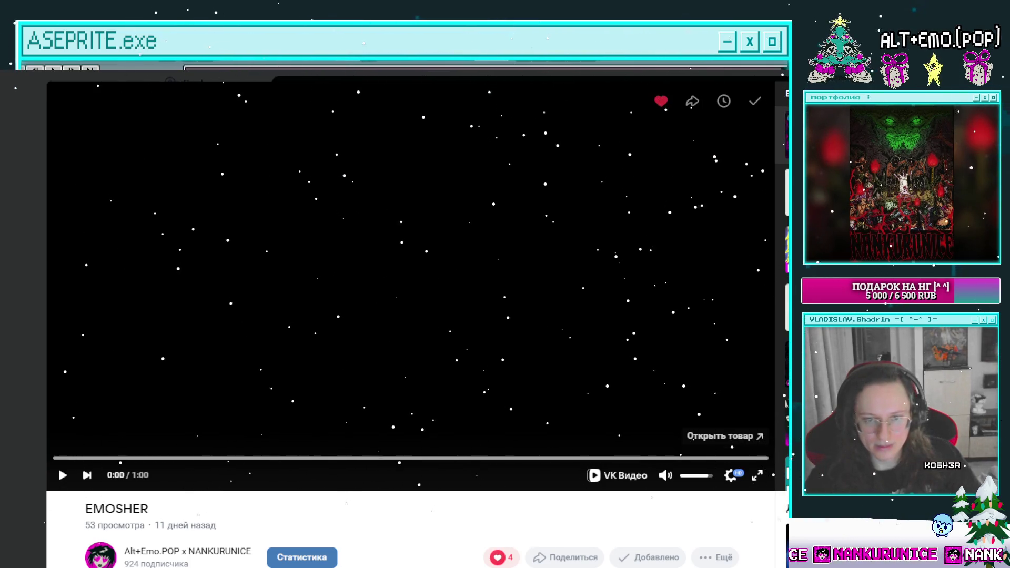
Play the EMOSHER clip to its Thanks for watching end card, then close the player
left_click(474, 353)
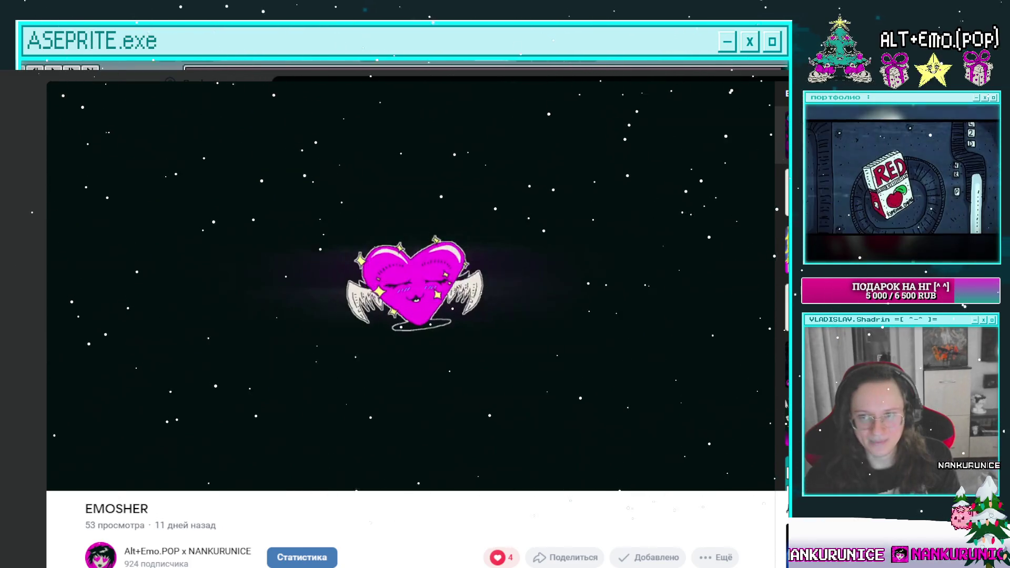
mouse_move(529, 361)
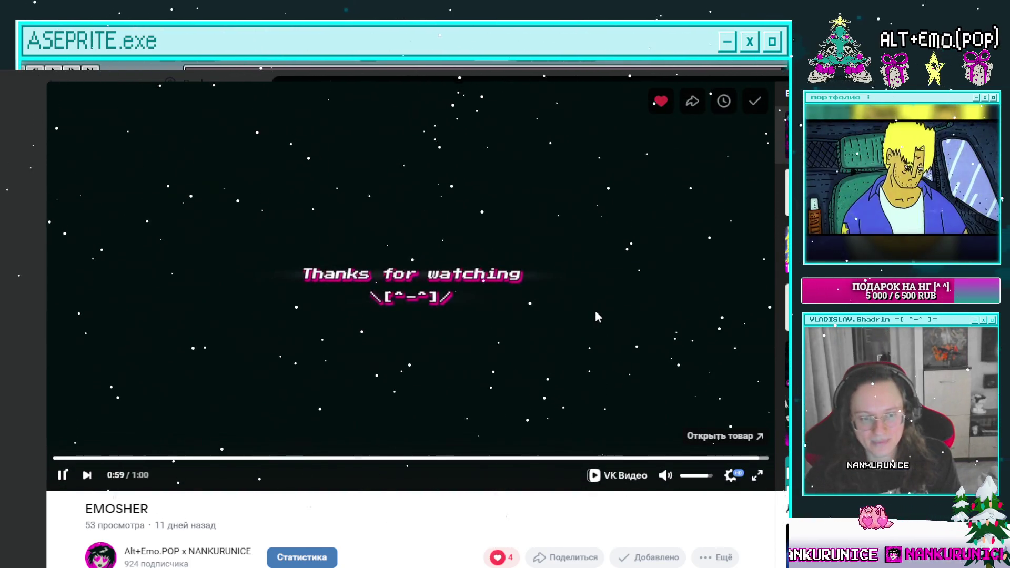
key("Escape")
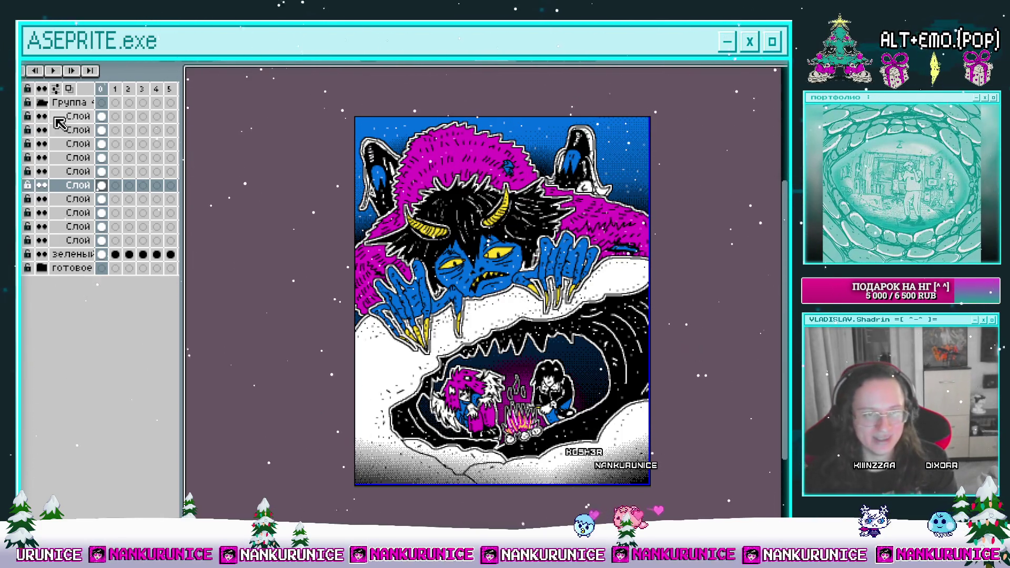
Collapse the Группа 4 group, rename it to затаился, and expand the готовое group
left_click(41, 102)
left_click(69, 103)
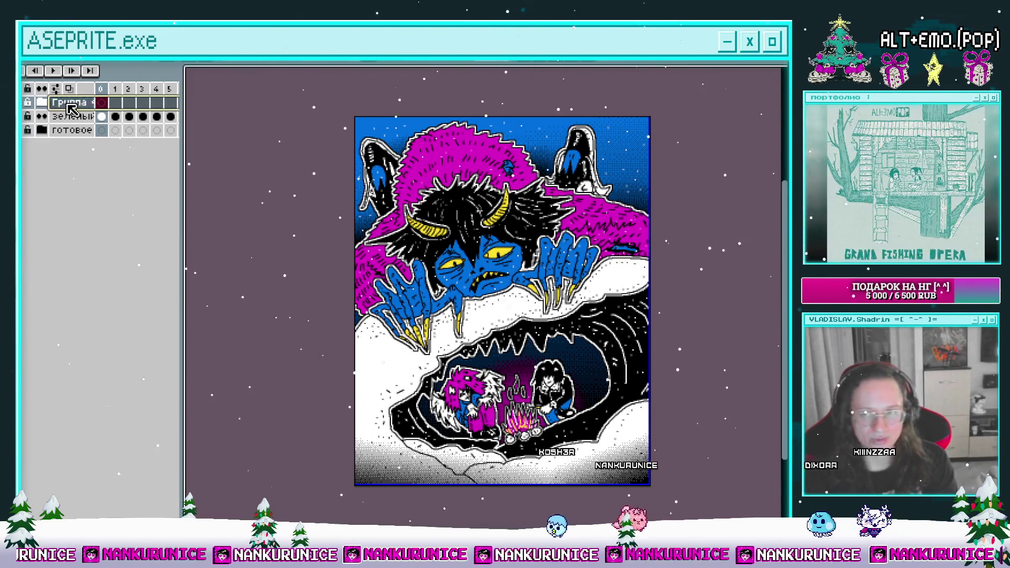
double_click(68, 103)
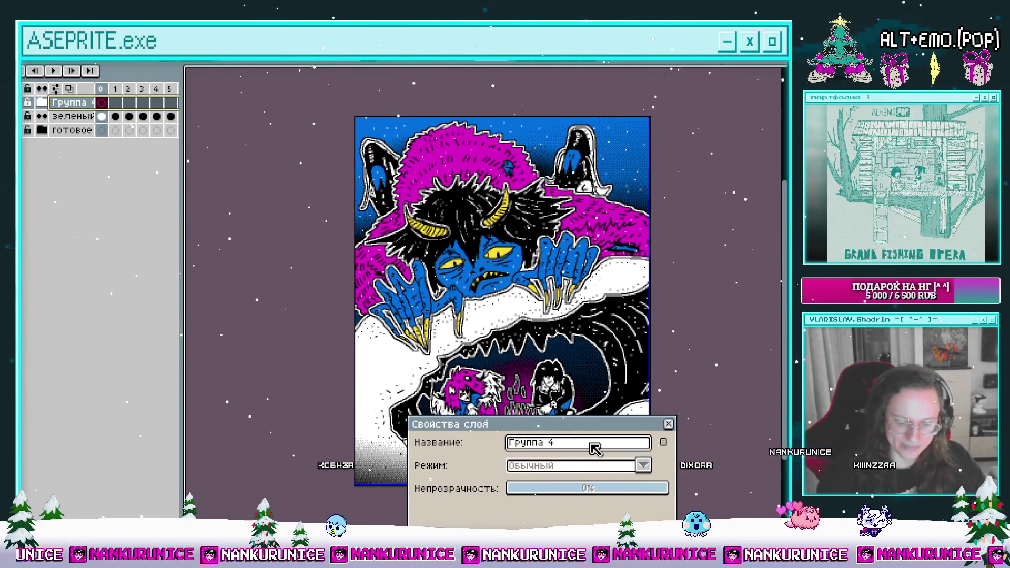
key("BackSpace")
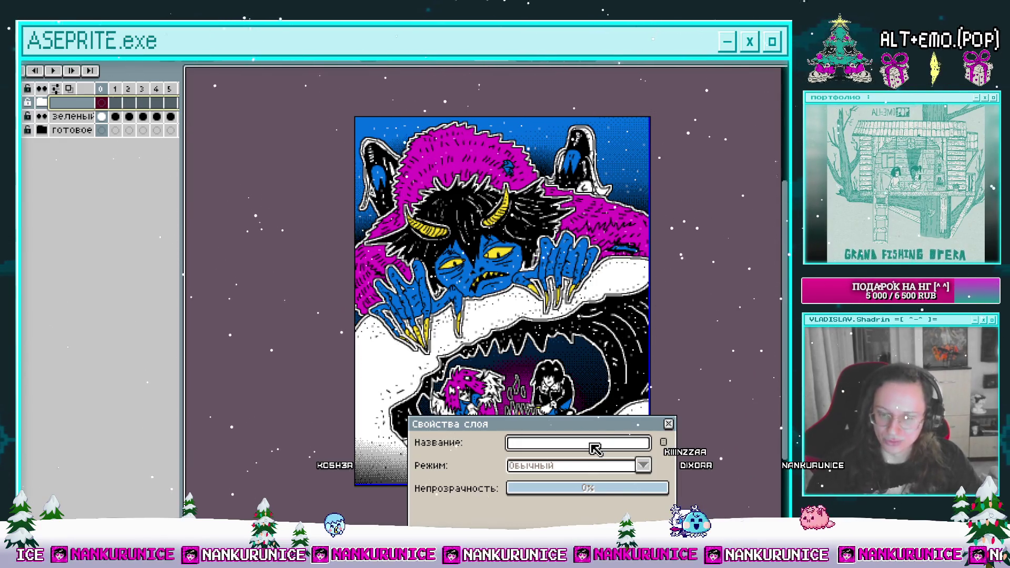
type("затаился")
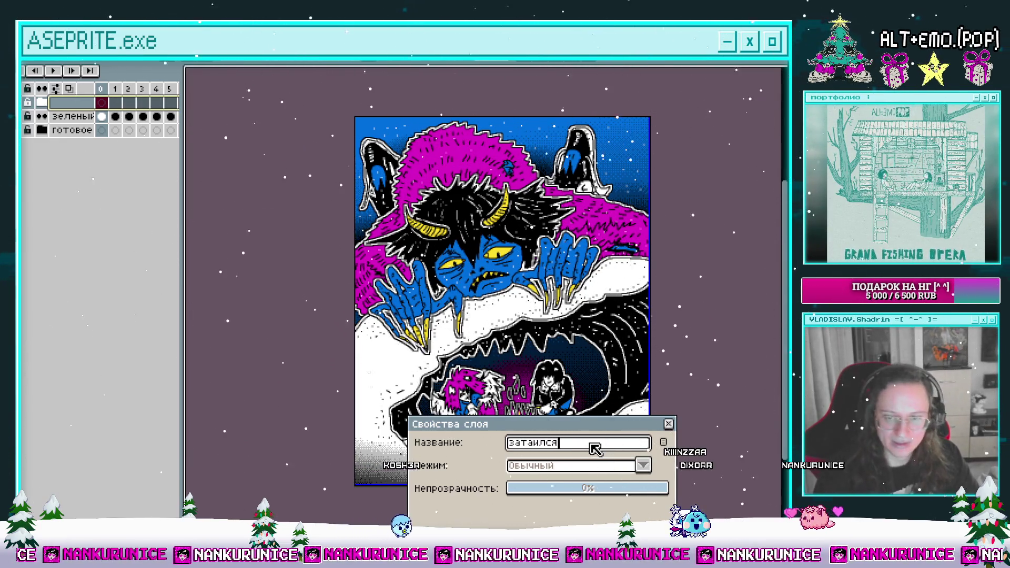
key("Return")
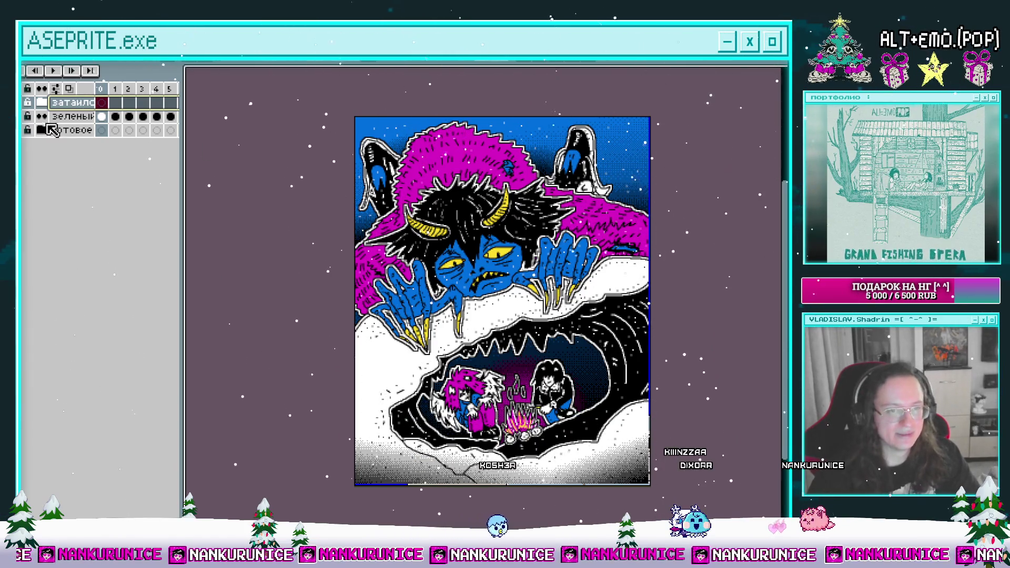
left_click(51, 130)
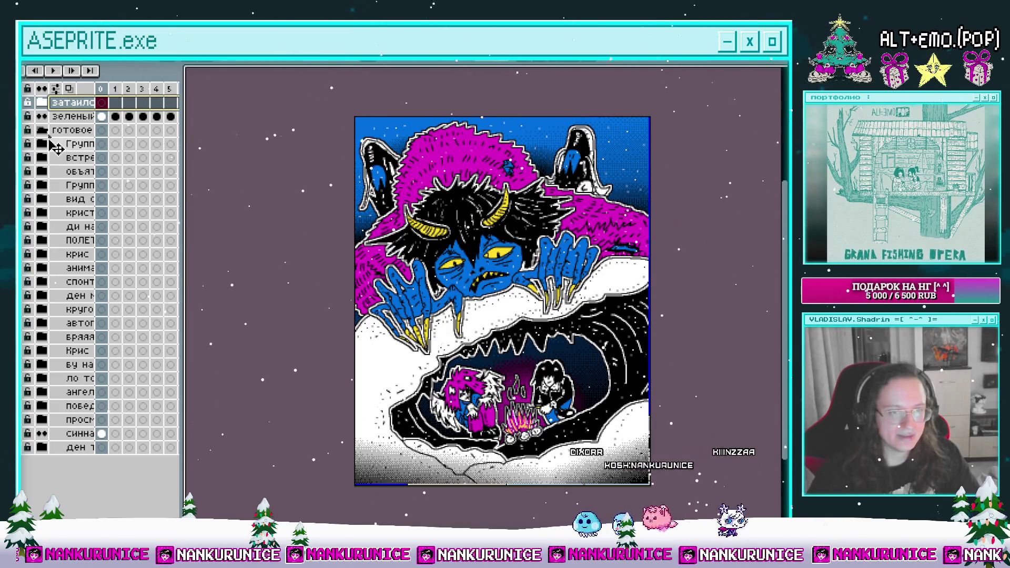
Move затаился into готовое, collapse готовое, save the file, and add a new top layer
left_click_drag(61, 144, 44, 120)
left_click(43, 118)
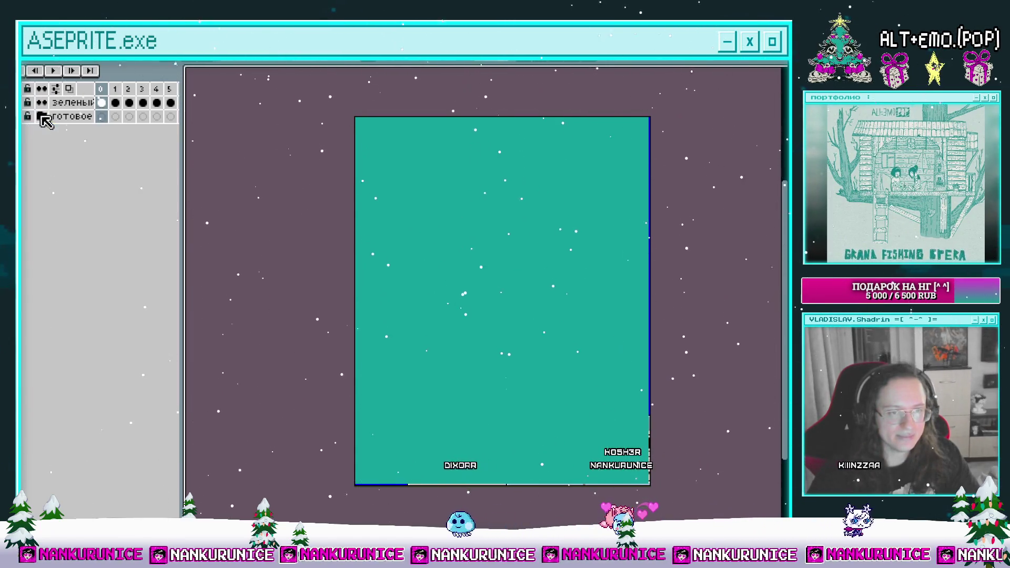
left_click(101, 103)
key("ctrl+s")
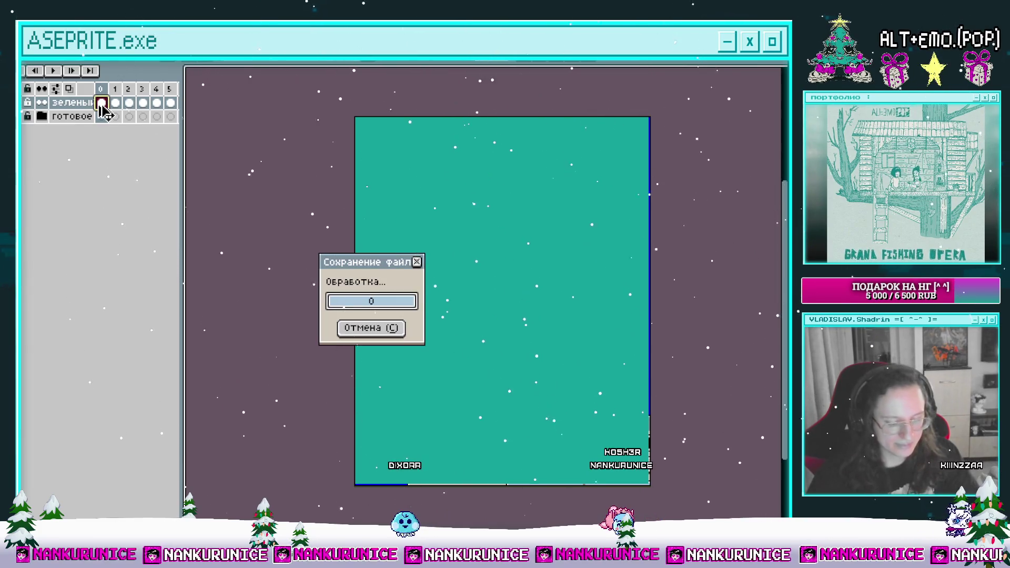
key("shift+n")
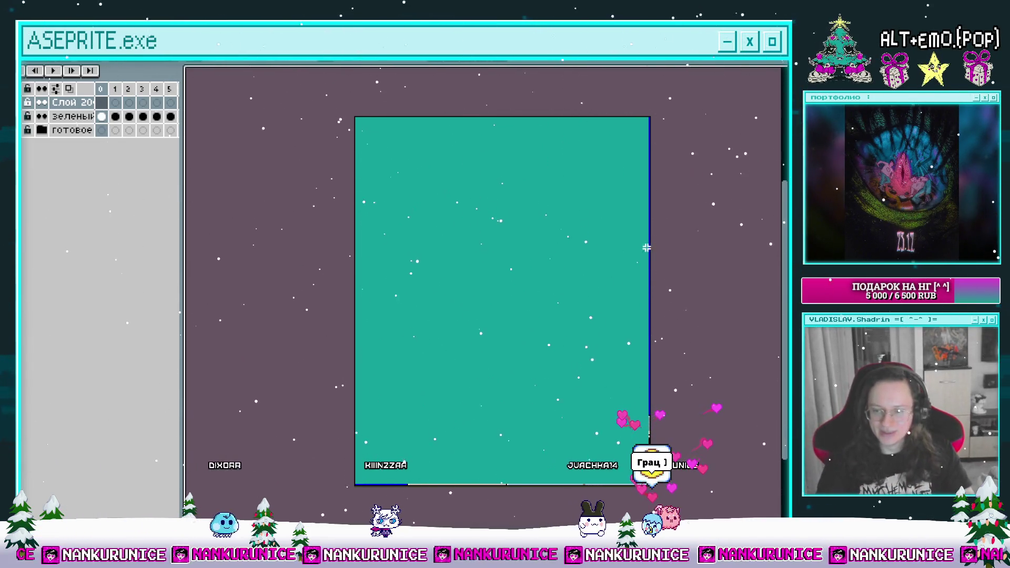
left_click_drag(599, 301, 607, 315)
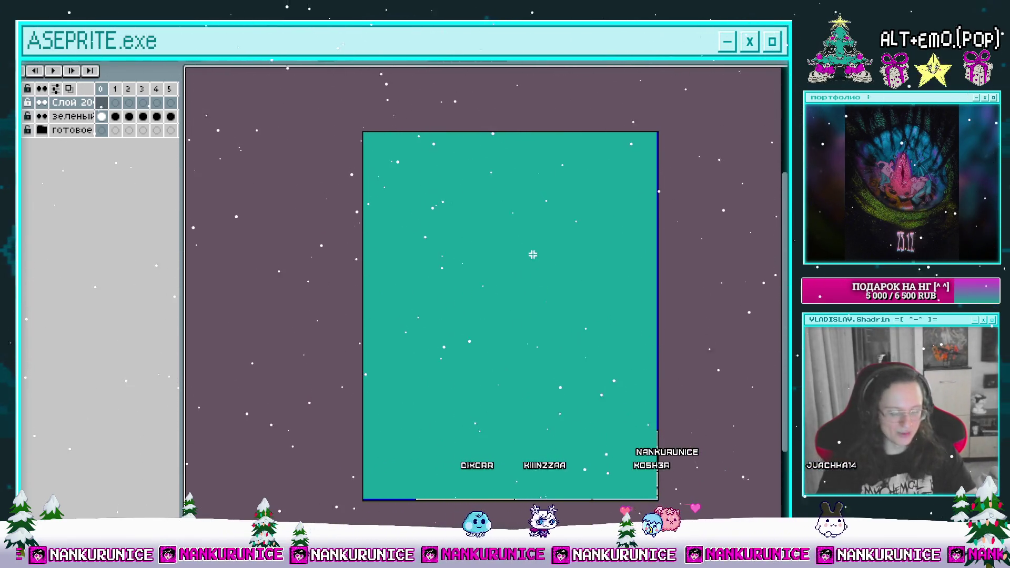
scroll(507, 286, "down", 1)
mouse_move(507, 286)
left_mouse_down()
mouse_move(463, 300)
mouse_move(484, 311)
left_mouse_up()
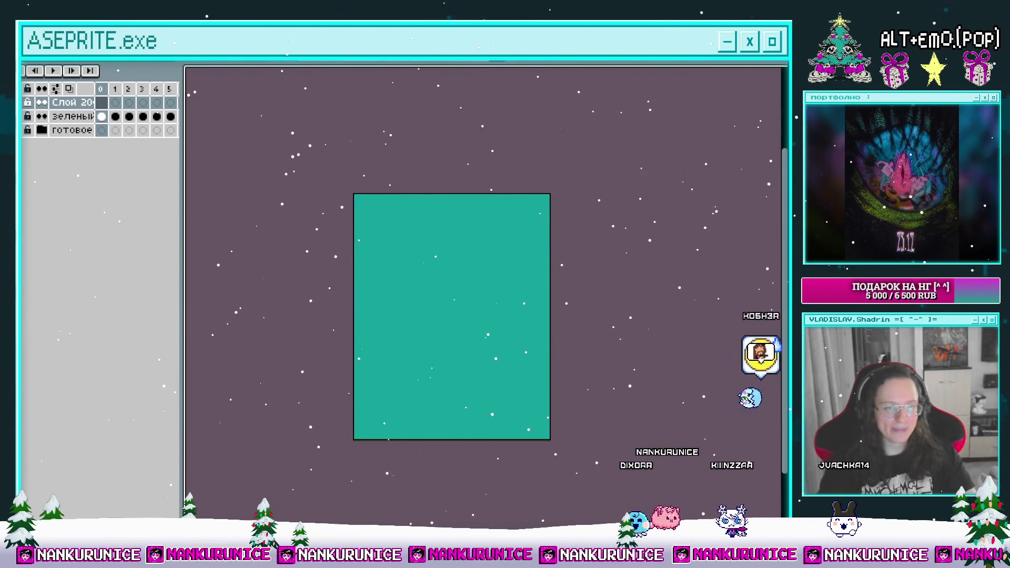
left_click(102, 102)
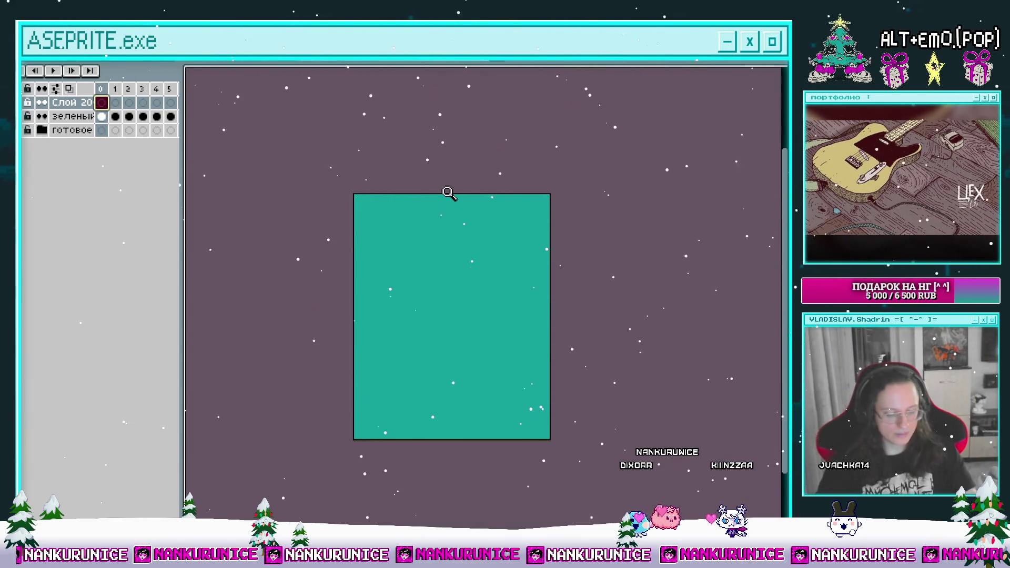
scroll(447, 289, "down", 1)
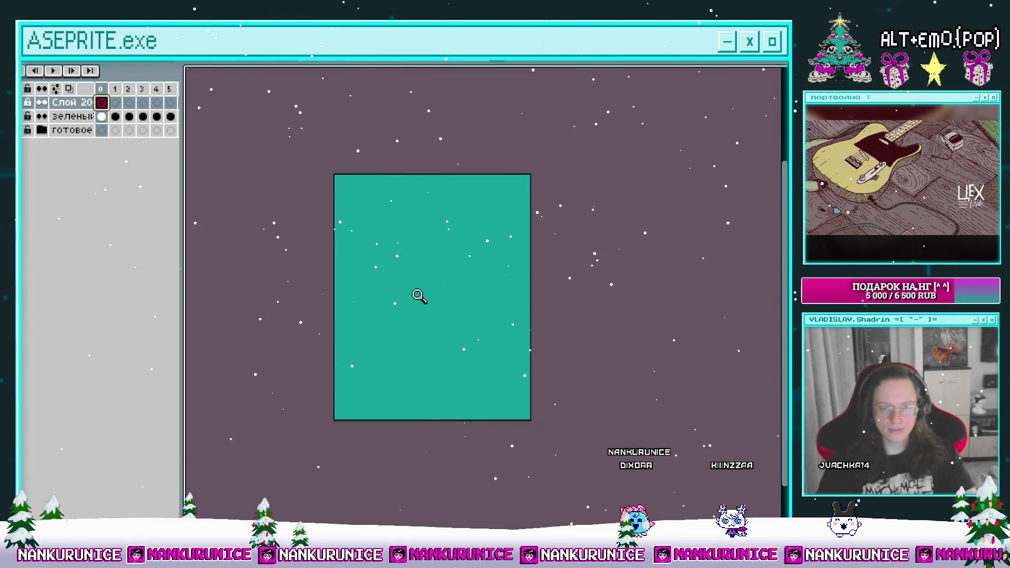
left_click(419, 296)
left_click_drag(435, 305, 419, 239)
Sketch a white hooded figure with a round head, raised wings and long body strokes
mouse_move(419, 203)
left_mouse_down()
mouse_move(398, 212)
mouse_move(411, 248)
mouse_move(416, 349)
mouse_move(379, 183)
left_mouse_up()
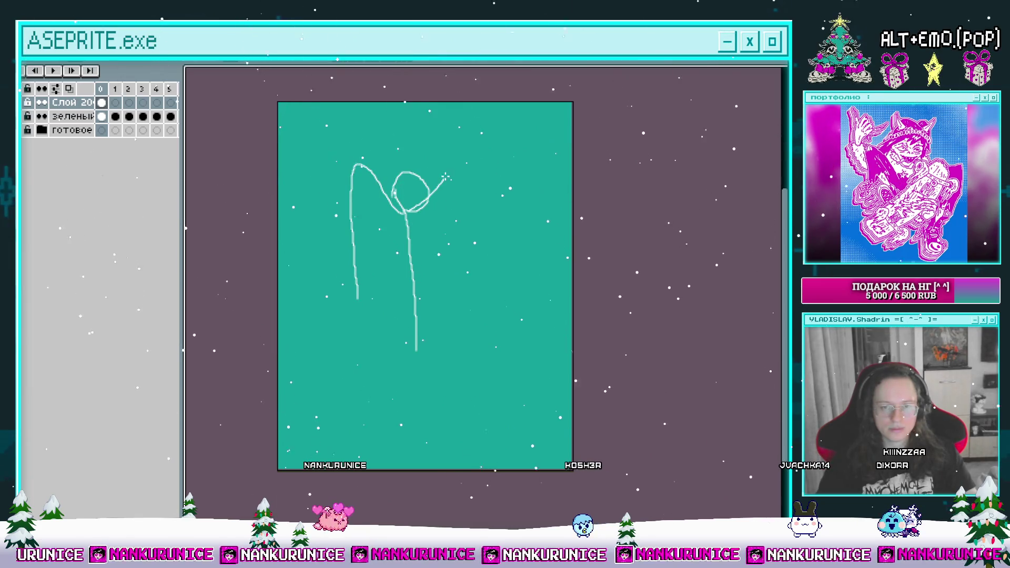
left_click_drag(460, 287, 456, 302)
left_click_drag(435, 288, 447, 276)
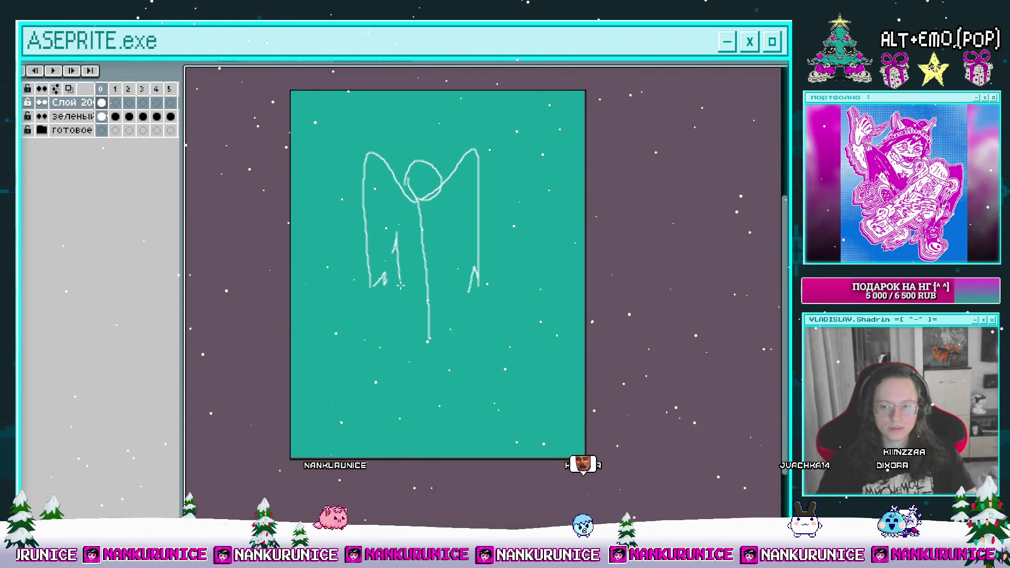
mouse_move(445, 326)
left_mouse_down()
mouse_move(428, 295)
mouse_move(424, 329)
left_mouse_up()
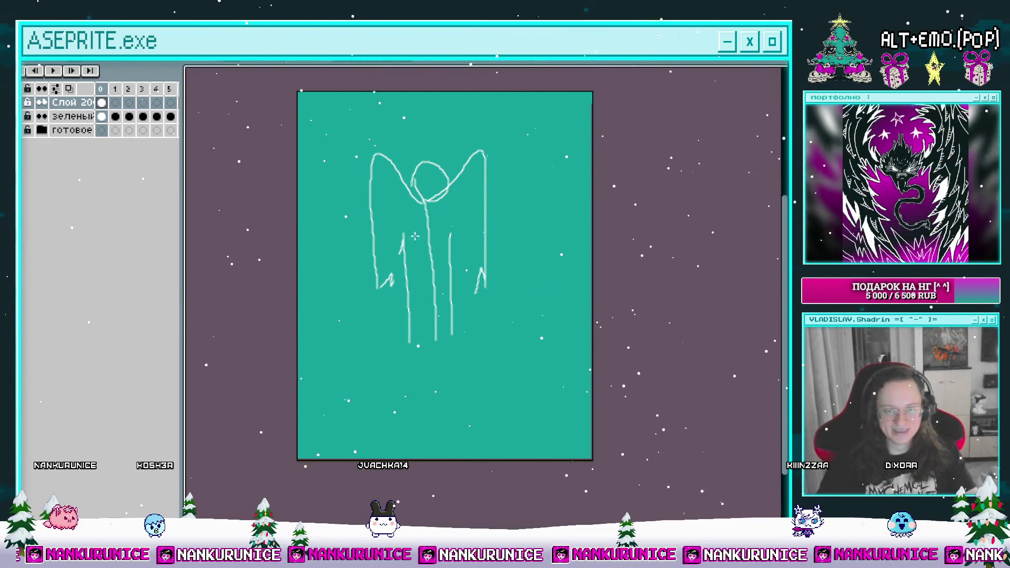
Draw white ground lines beneath and to the lower right of the figure
left_click_drag(401, 245, 371, 241)
left_click_drag(414, 336, 536, 313)
mouse_move(360, 371)
left_mouse_down()
mouse_move(281, 380)
mouse_move(375, 428)
left_mouse_up()
mouse_move(361, 372)
left_mouse_down()
mouse_move(567, 369)
mouse_move(497, 434)
left_mouse_up()
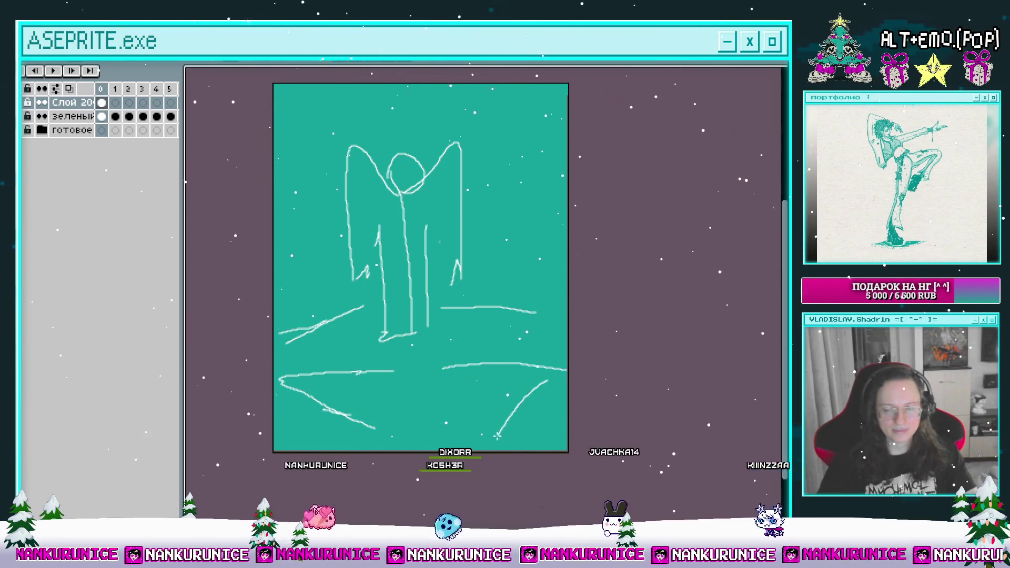
left_click_drag(339, 304, 345, 324)
Add curved hill lines on the left edge and to the right of the figure
left_click_drag(280, 254, 347, 281)
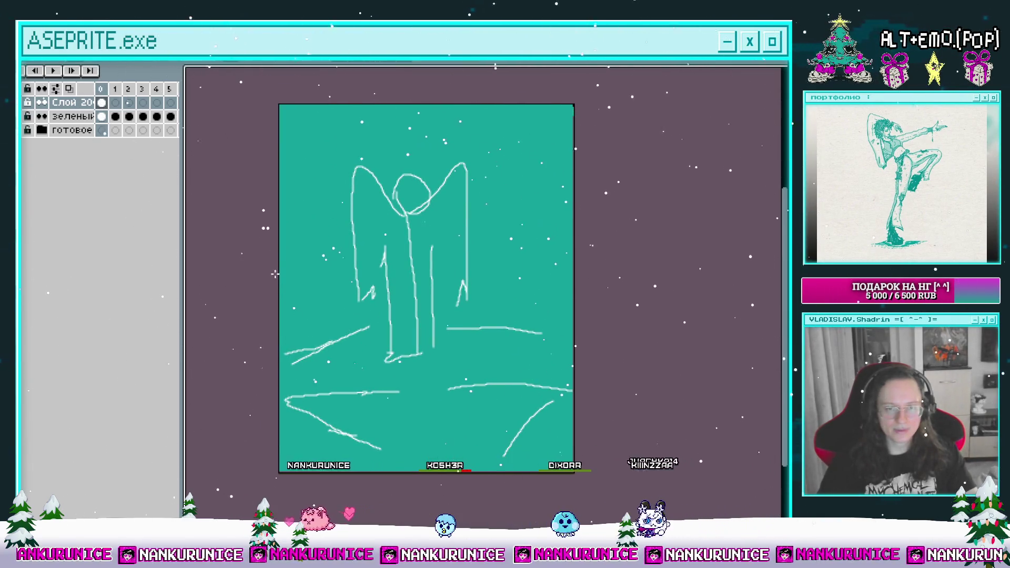
left_click_drag(461, 268, 554, 272)
left_click_drag(468, 243, 464, 296)
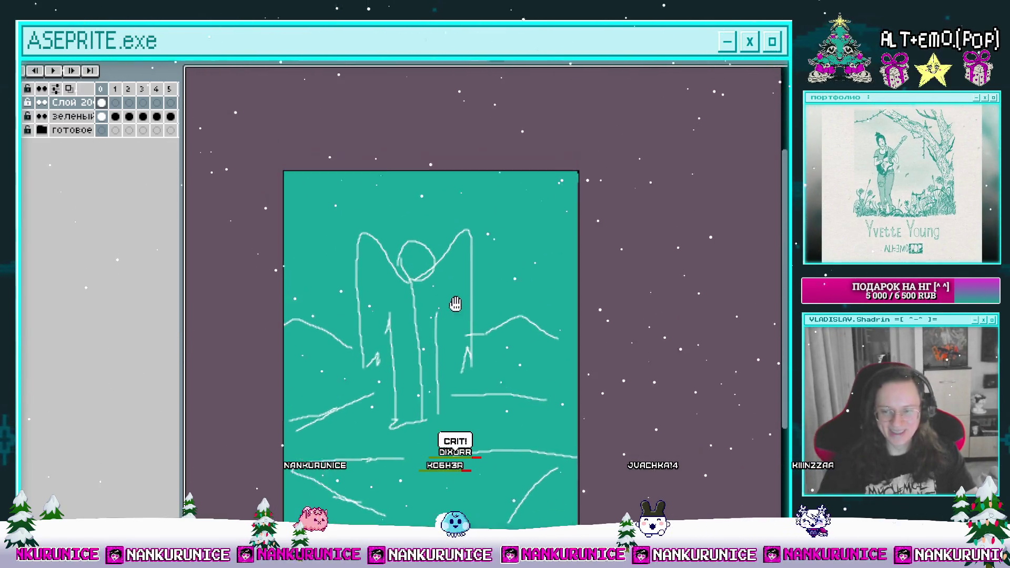